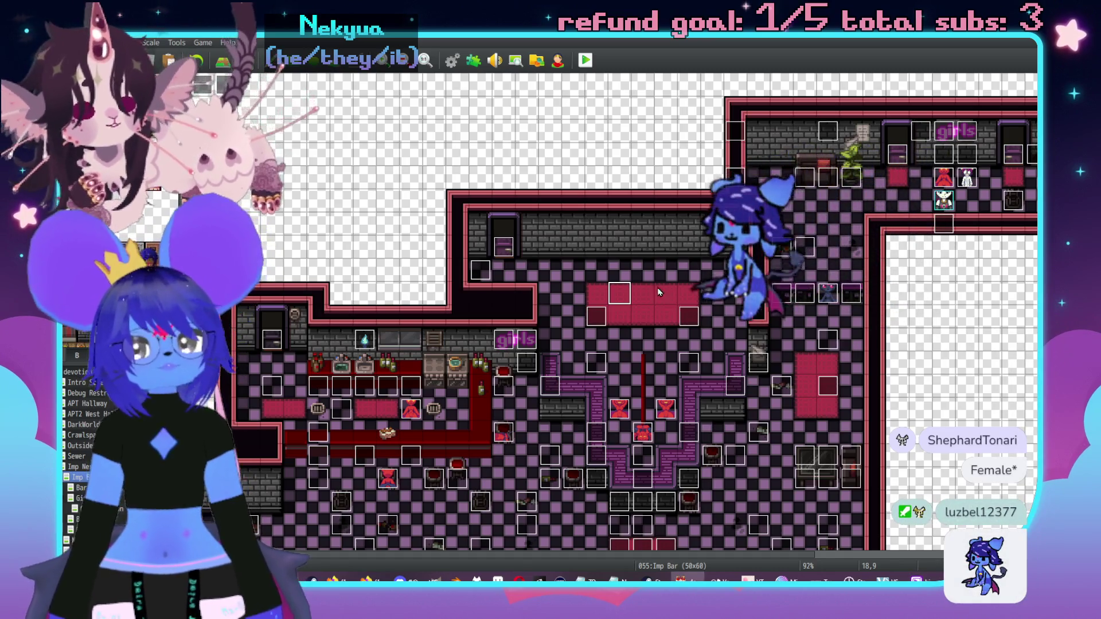
# Step: Pan and scroll the map toward the bar's upper rooms
pyautogui.hscroll(4, 660, 293)
pyautogui.scroll(-1, 660, 293)
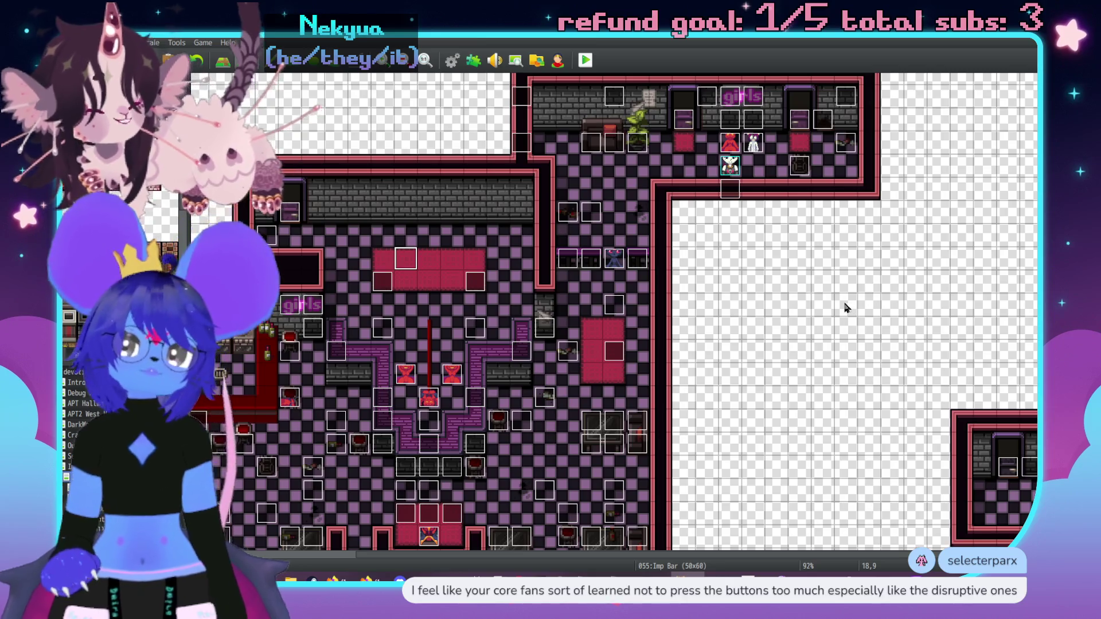
pyautogui.middleClick(844, 304)
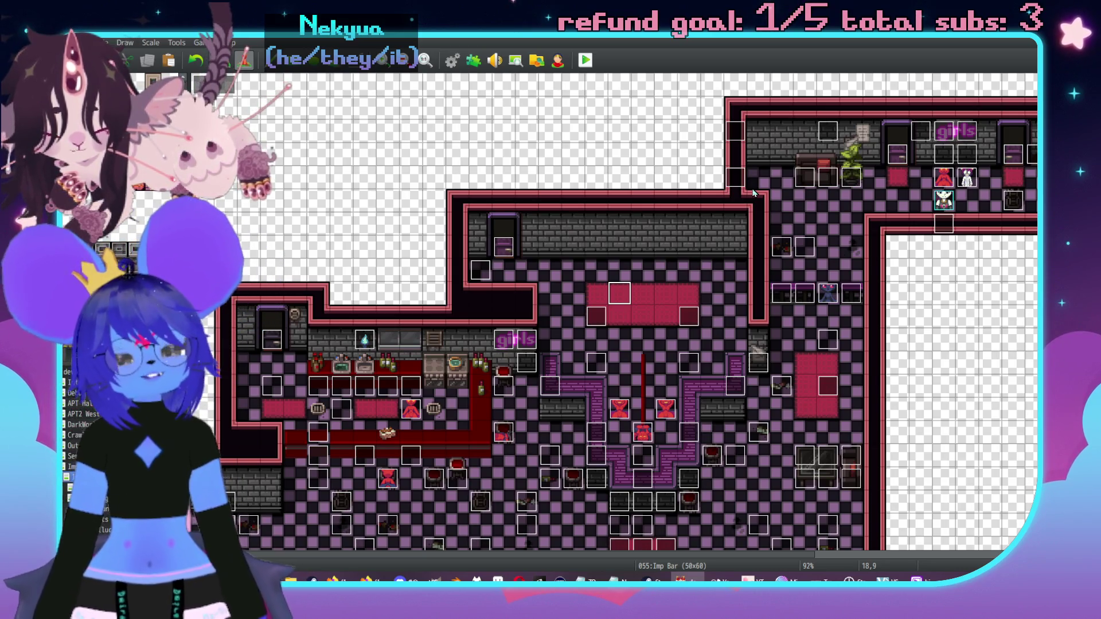
pyautogui.hscroll(5, 910, 314)
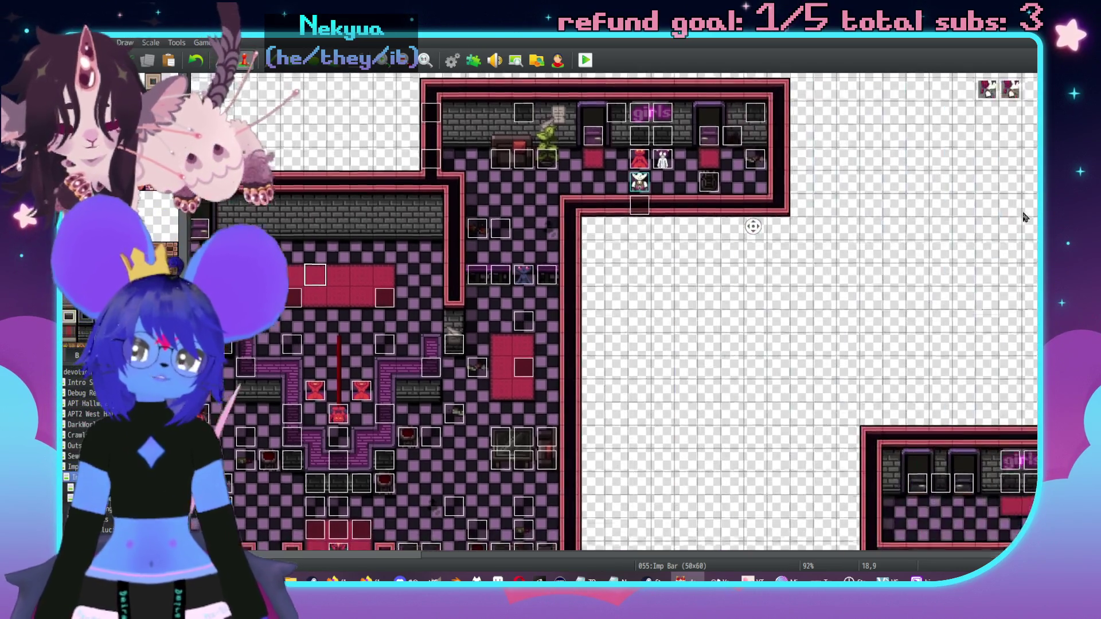
pyautogui.scroll(-10, 917, 315)
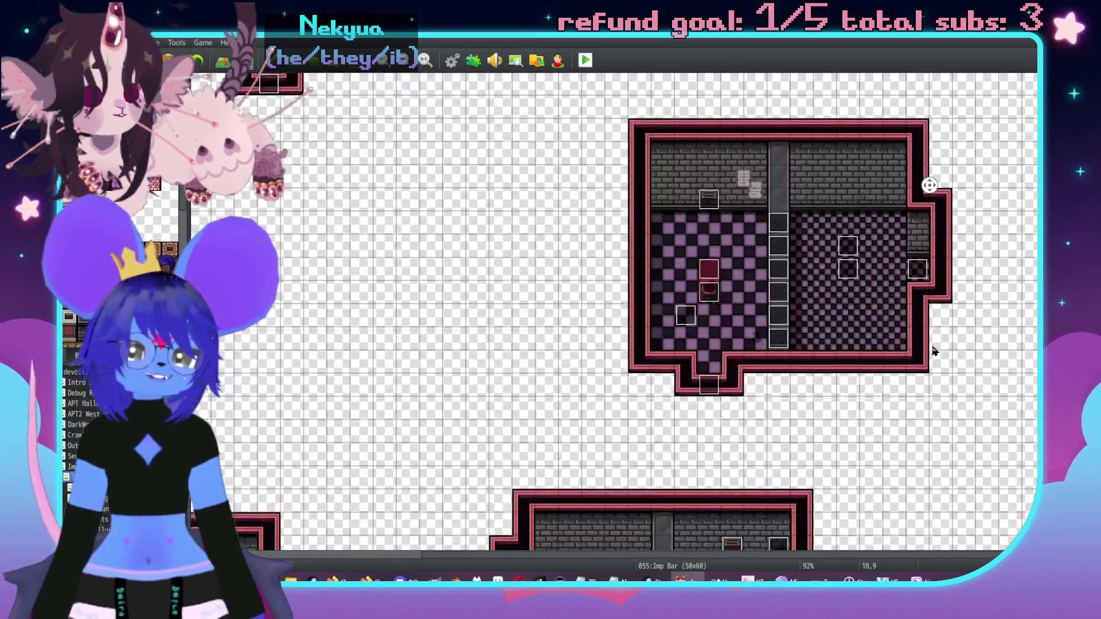
pyautogui.scroll(-3, 916, 295)
pyautogui.hscroll(-5, 802, 333)
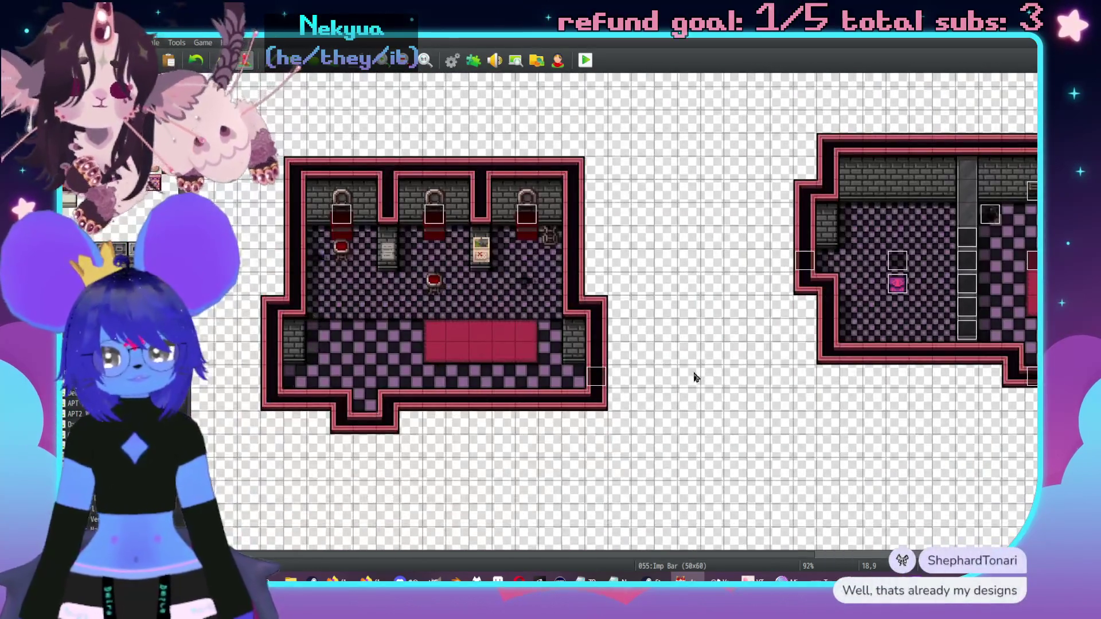
pyautogui.scroll(-10, 782, 418)
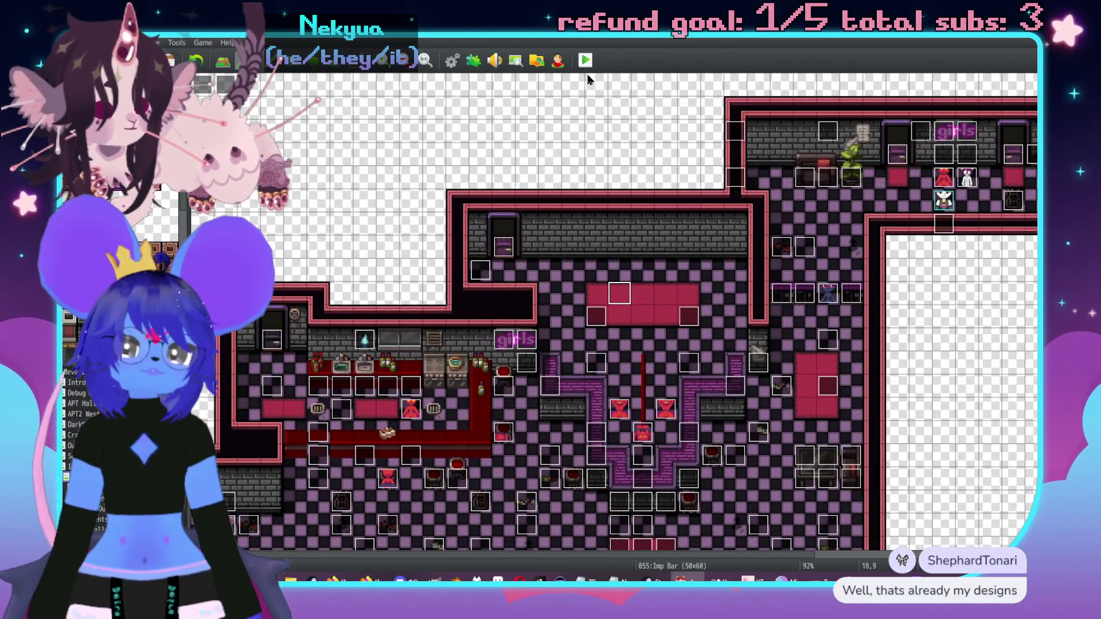
# Step: Playtest the game from the saved file, walking around the bar, then close it
pyautogui.click(585, 60)
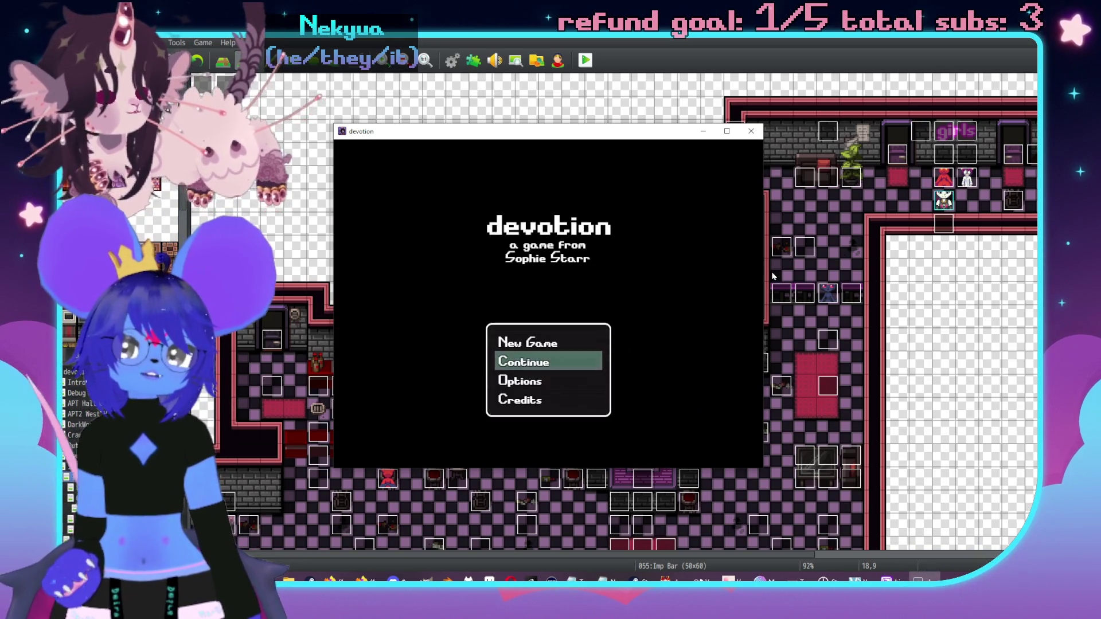
pyautogui.press('Return')
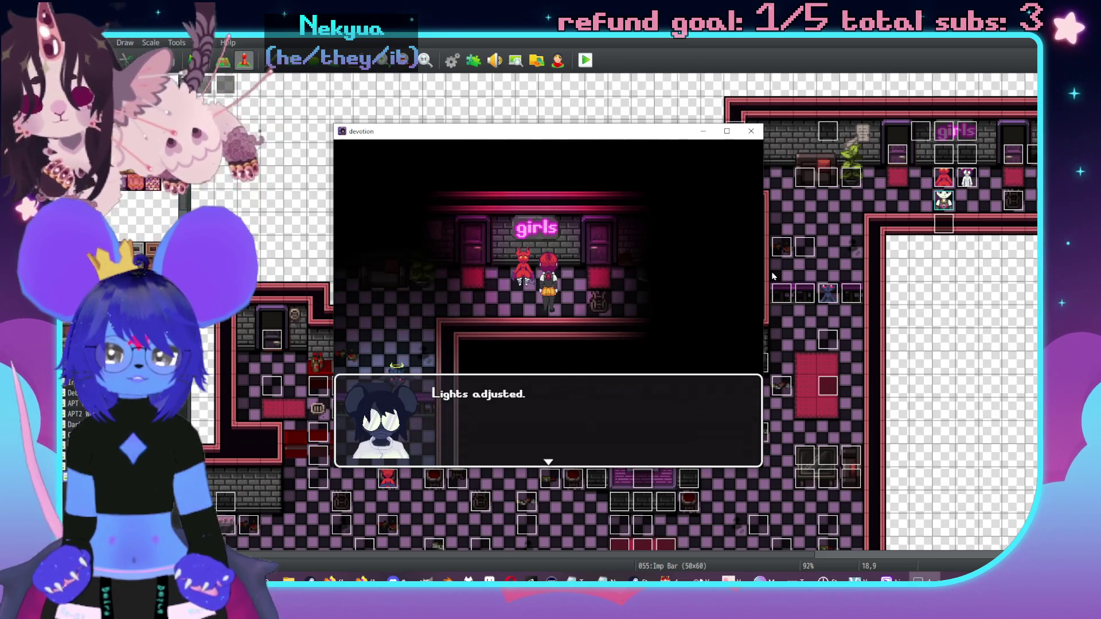
pyautogui.press('Return')
pyautogui.press('Left')
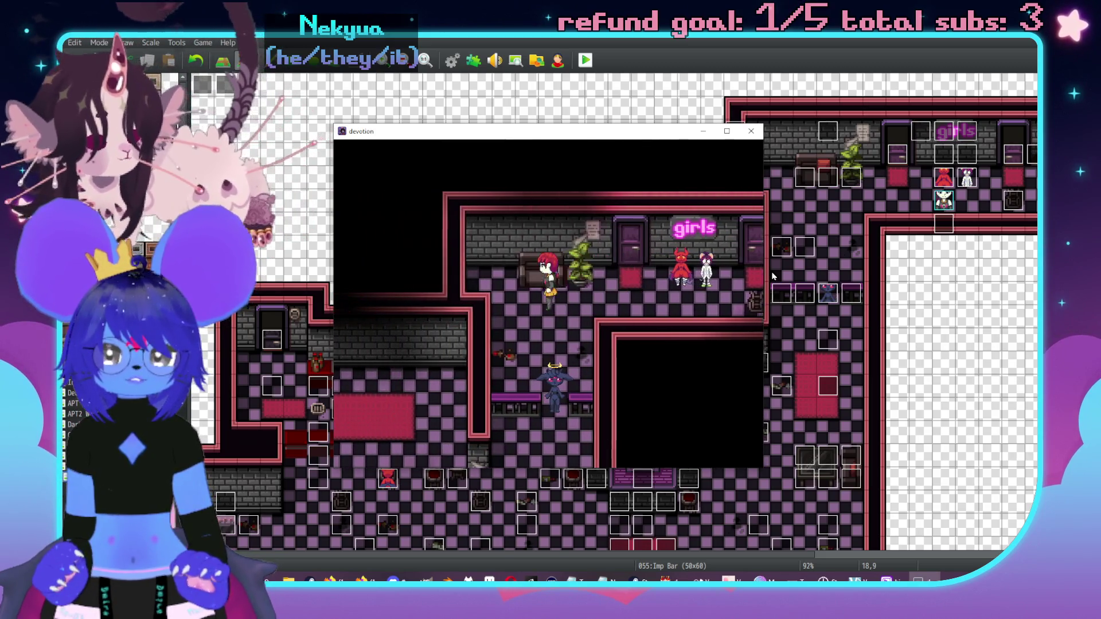
pyautogui.press('Right')
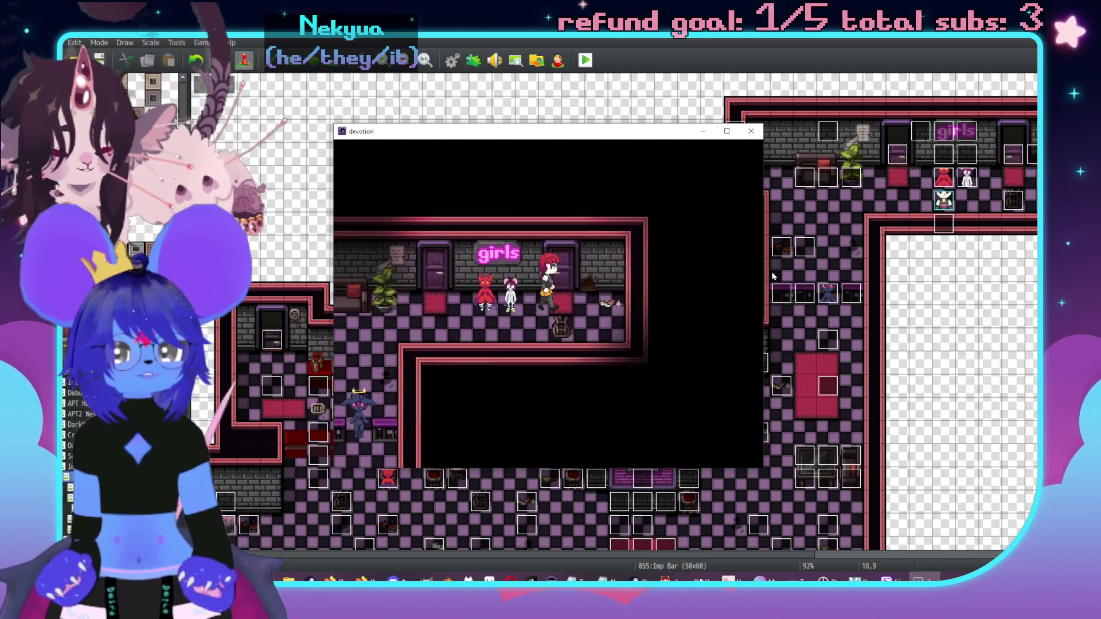
pyautogui.press('Left')
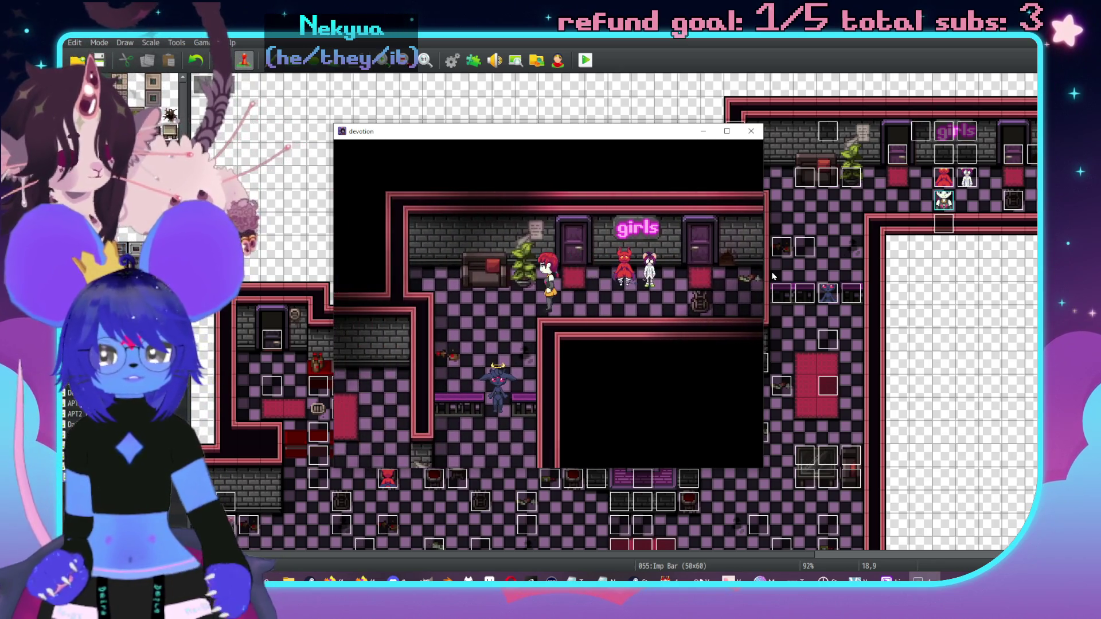
pyautogui.click(751, 130)
# Step: Make BackupImp1's second page require switch 0361 GDComplete
pyautogui.scroll(-3, 605, 353)
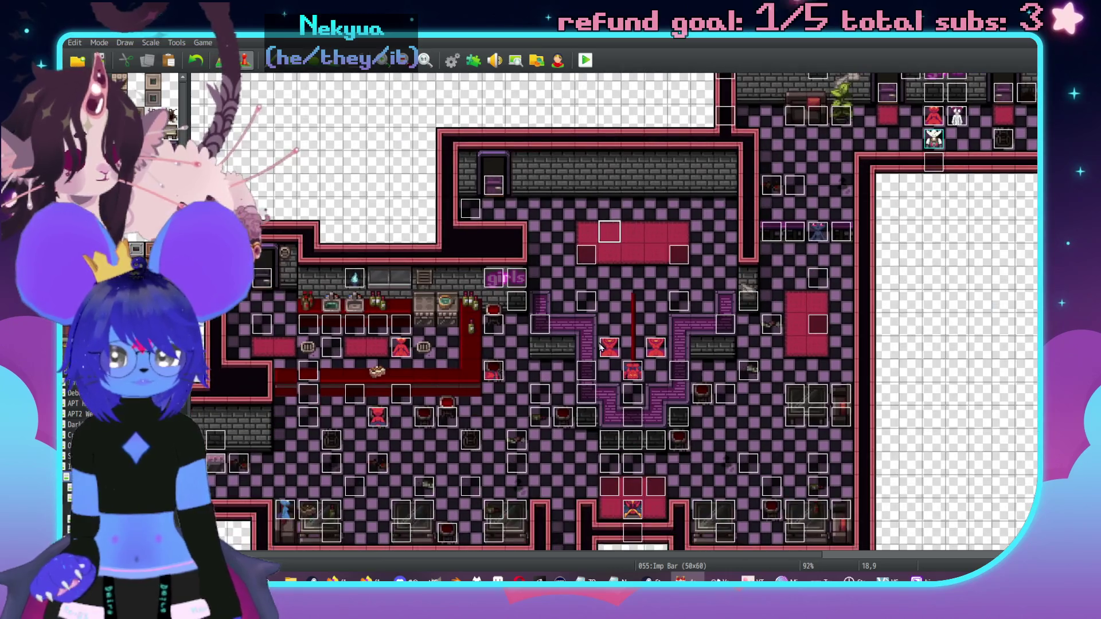
pyautogui.doubleClick(605, 353)
pyautogui.click(309, 159)
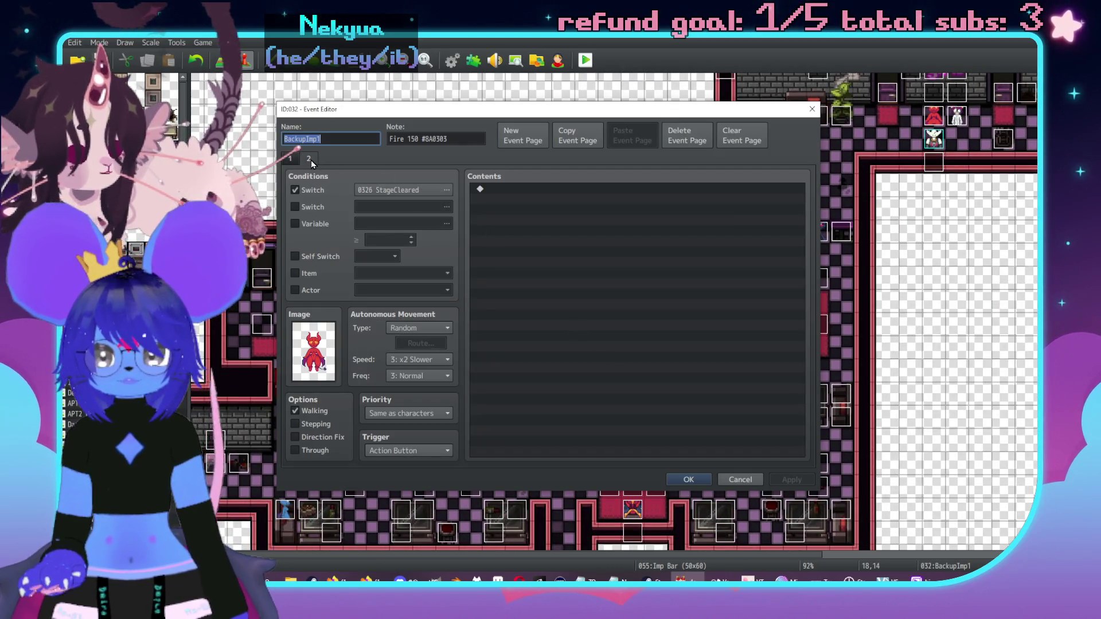
pyautogui.click(370, 193)
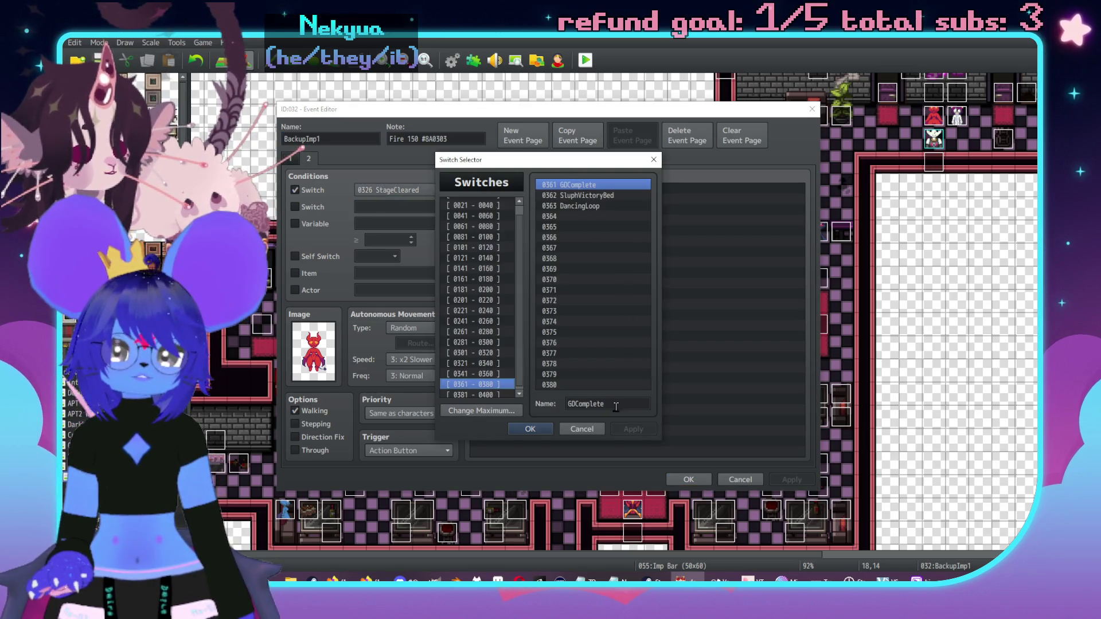
pyautogui.click(531, 429)
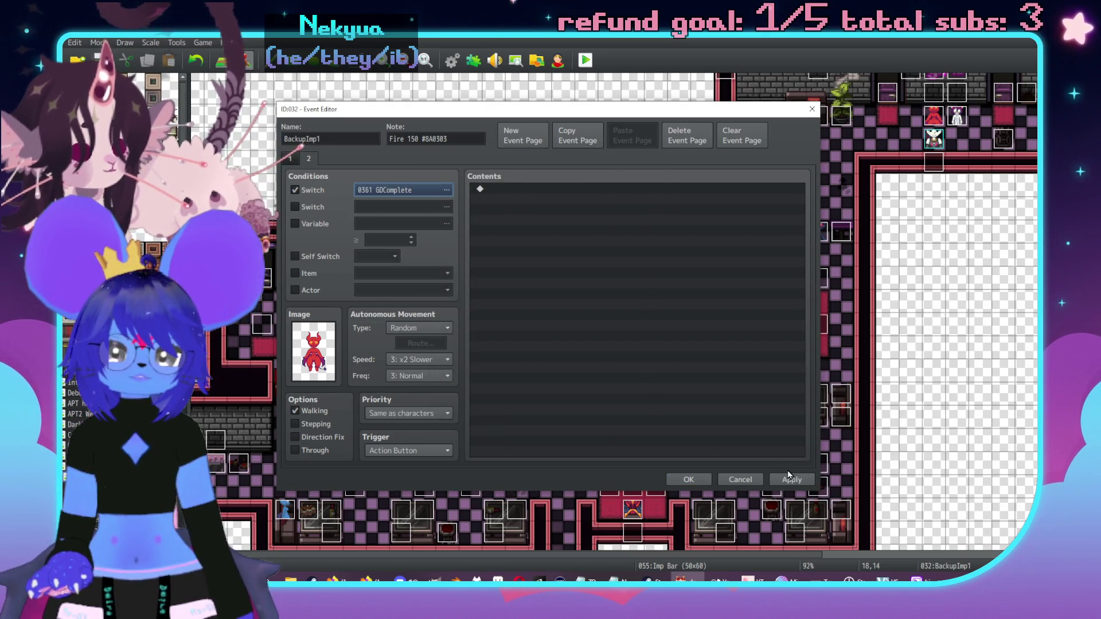
pyautogui.click(685, 478)
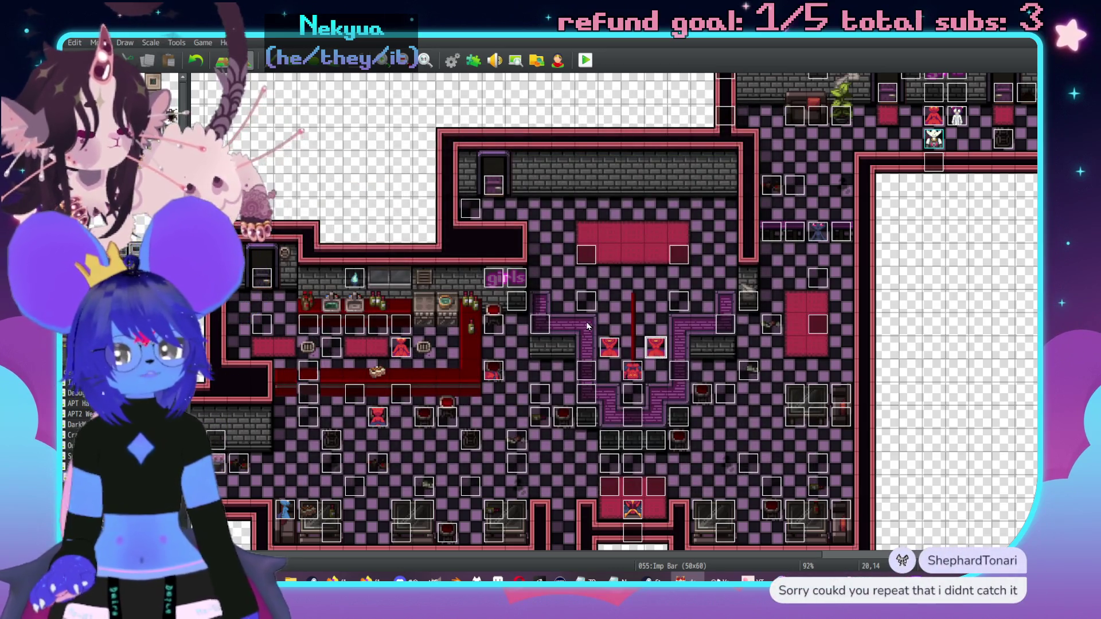
# Step: Change BackupImp2's page 2 condition to switch 0361 GDComplete
pyautogui.doubleClick(311, 163)
pyautogui.click(311, 161)
pyautogui.click(446, 190)
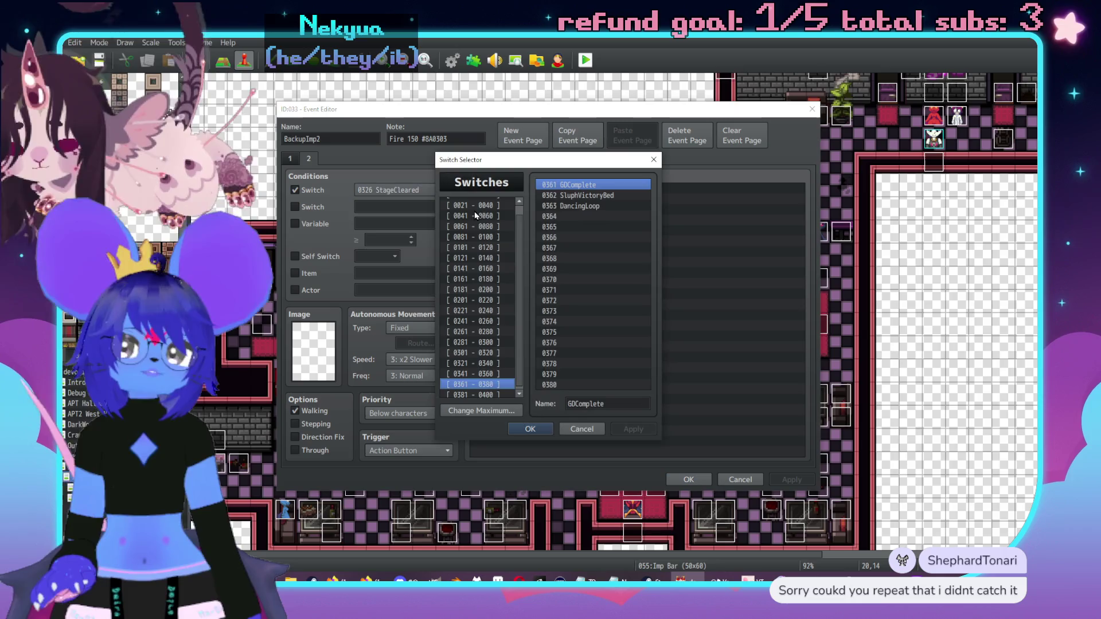
pyautogui.click(529, 429)
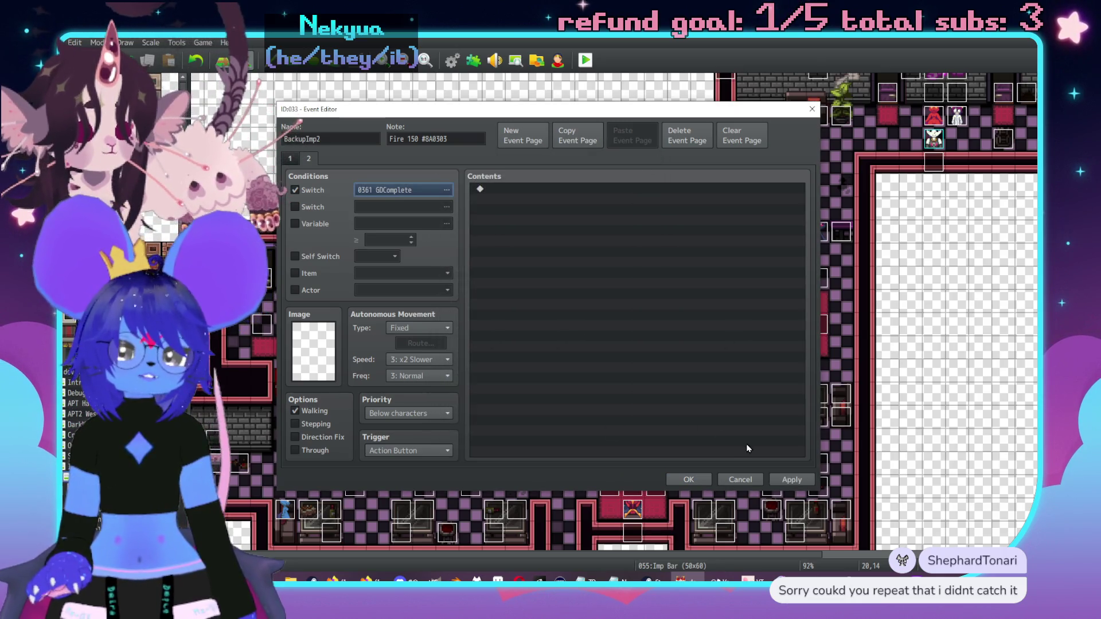
pyautogui.click(792, 479)
pyautogui.click(689, 480)
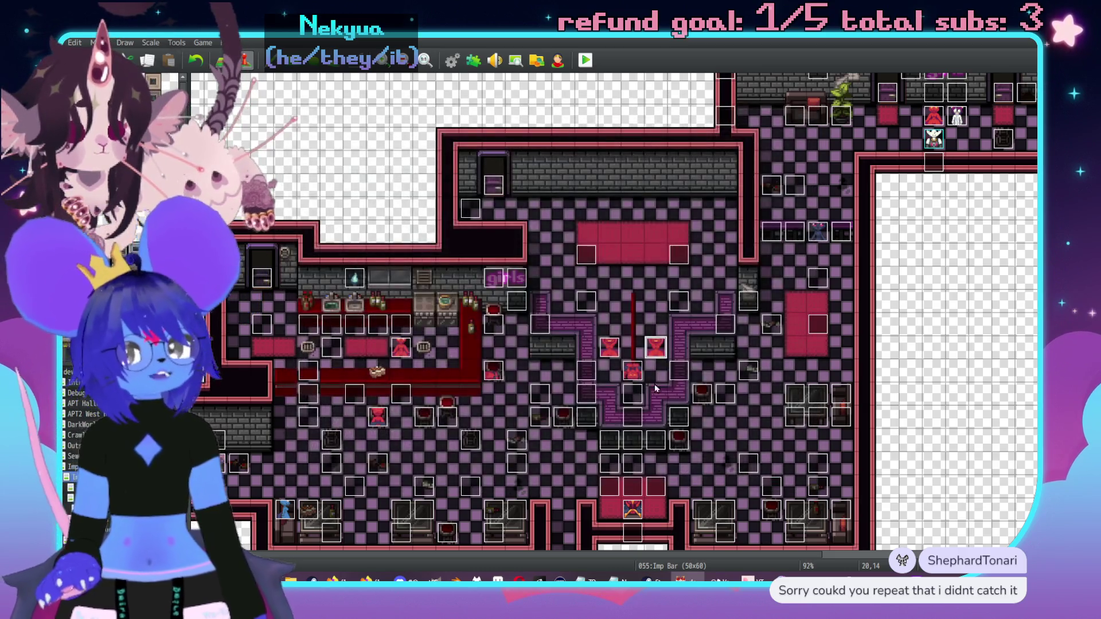
# Step: Set PoleImp's page 2 condition to switch 0361 GDComplete
pyautogui.doubleClick(633, 371)
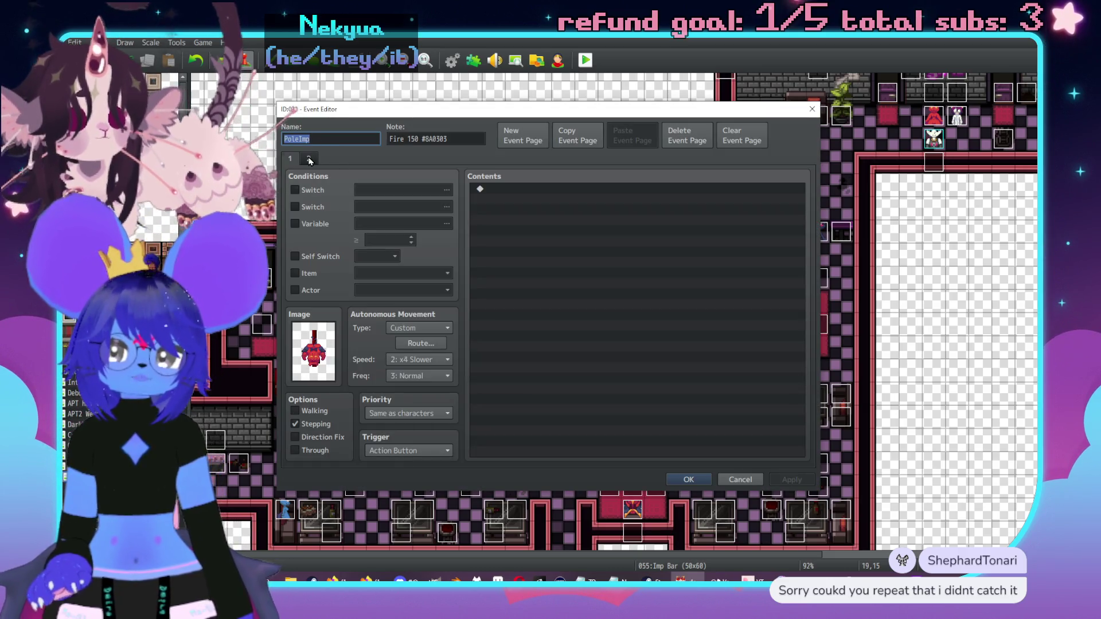
pyautogui.click(387, 195)
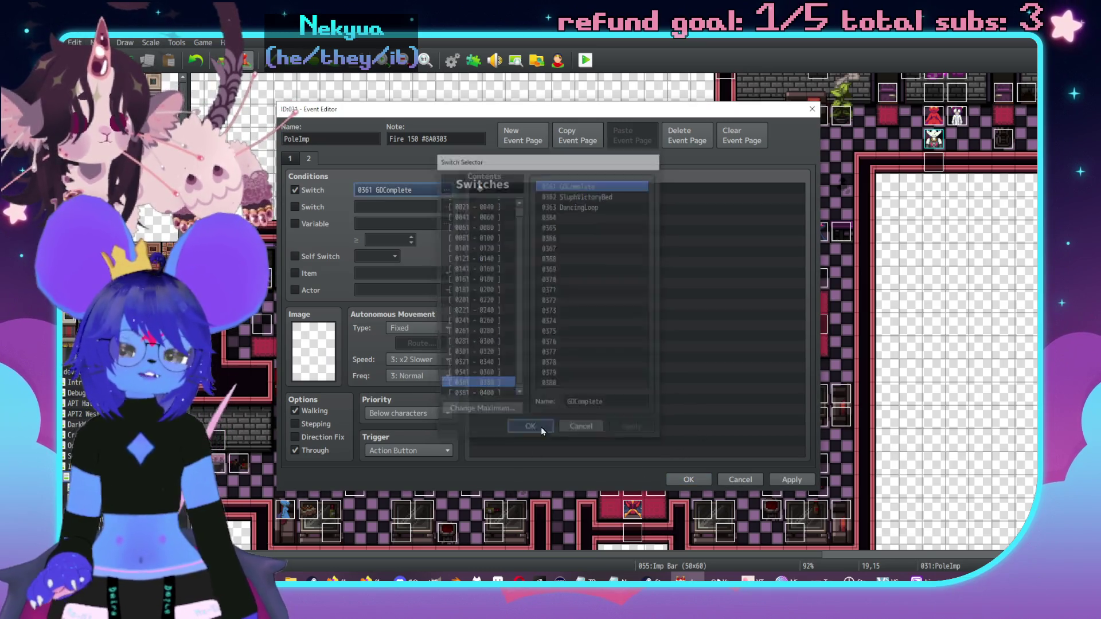
pyautogui.click(530, 429)
pyautogui.click(689, 479)
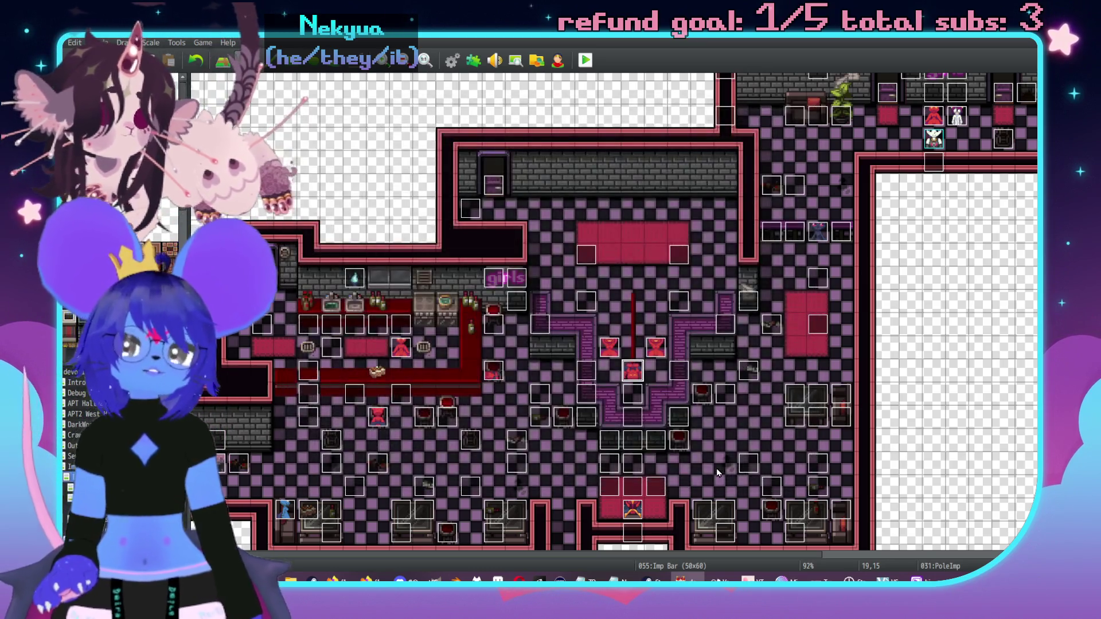
pyautogui.scroll(-2, 586, 252)
pyautogui.scroll(2, 556, 324)
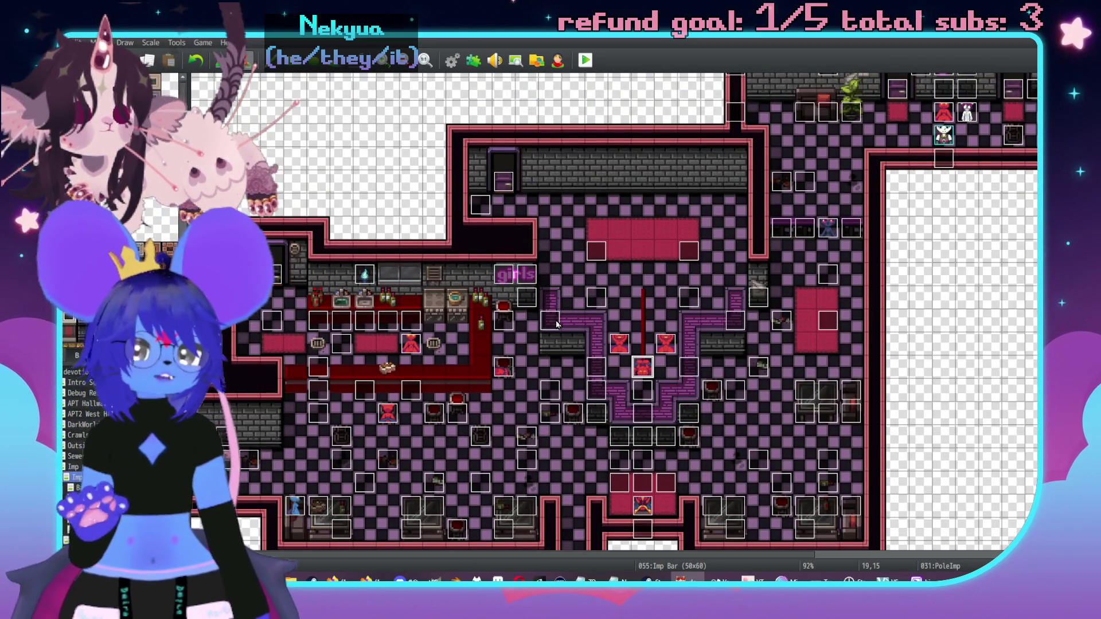
# Step: Drag the two pale imp events from the girls sign to tiles beside the bar counter, then playtest
pyautogui.middleClick(496, 310)
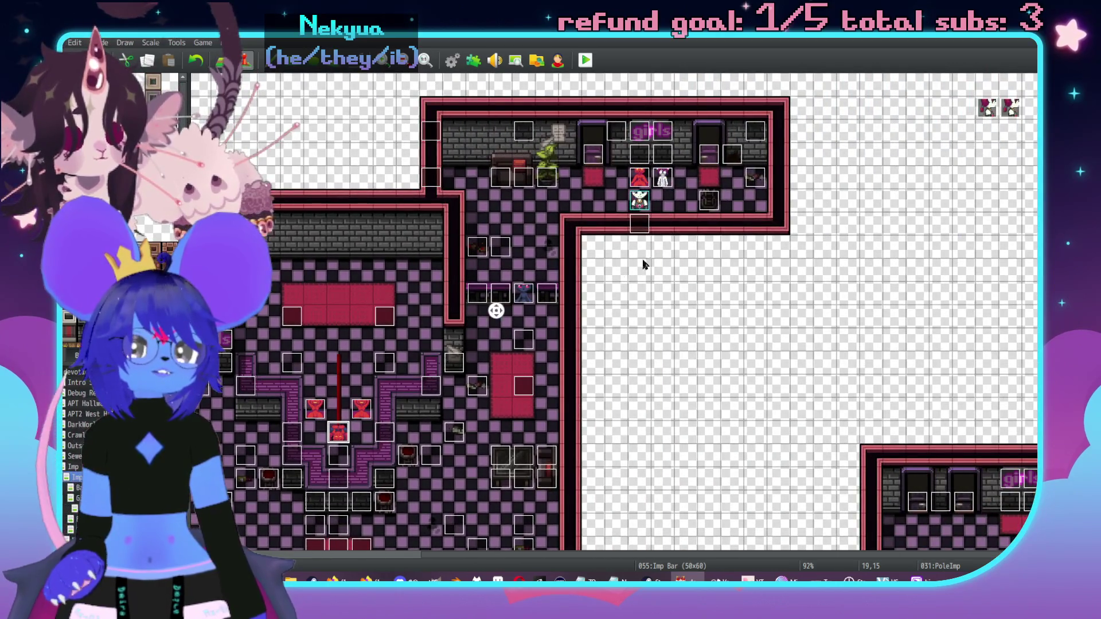
pyautogui.hscroll(-5, 439, 242)
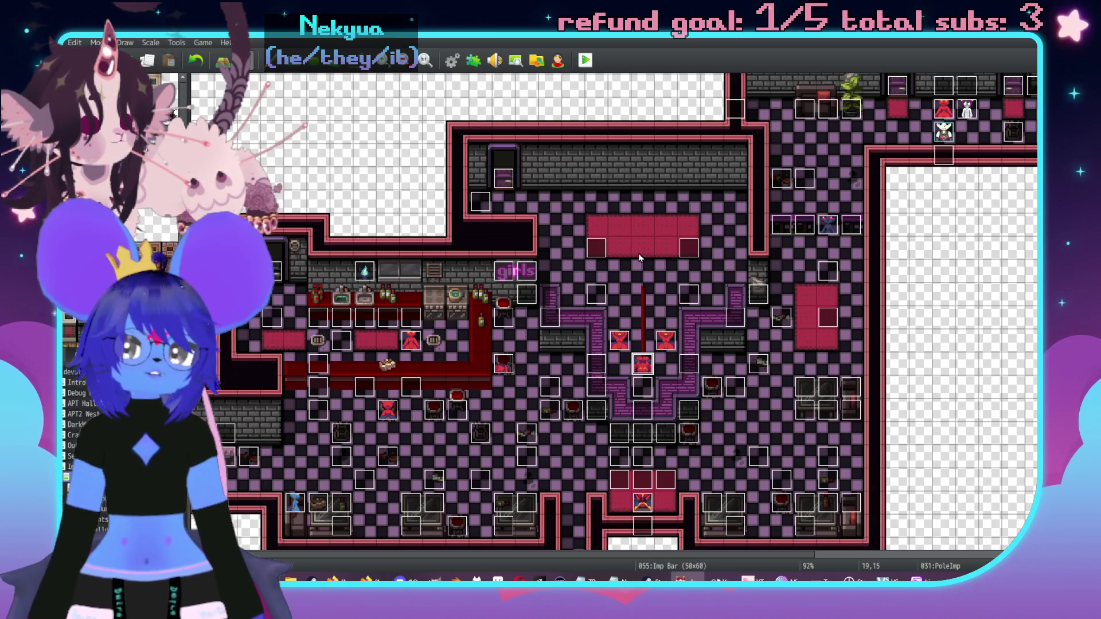
pyautogui.scroll(-1, 628, 250)
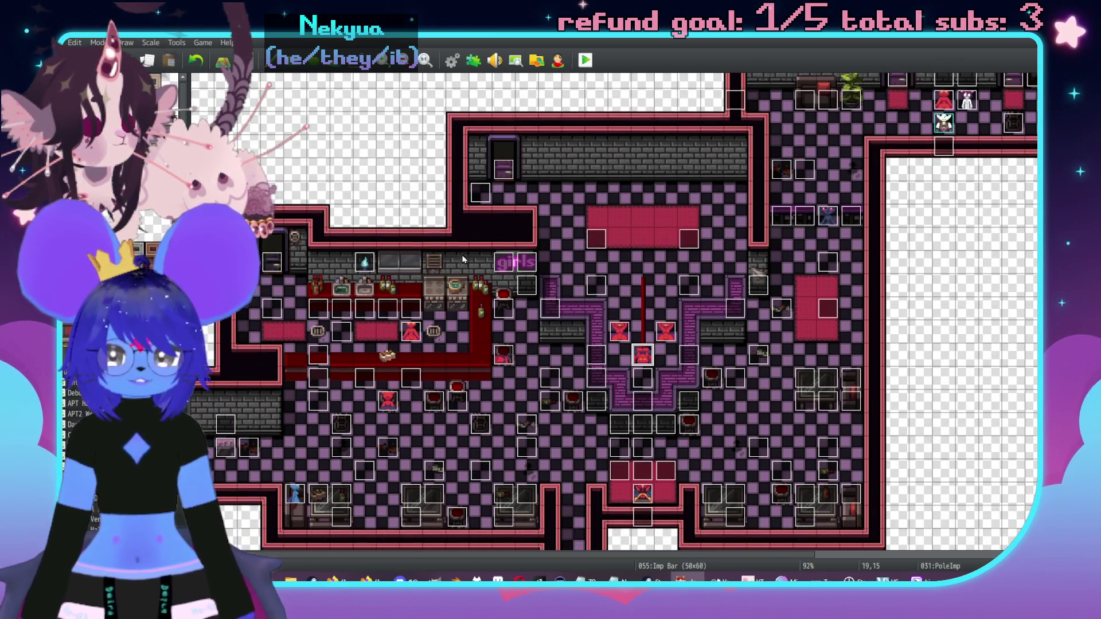
pyautogui.click(969, 100)
pyautogui.moveTo(972, 102)
pyautogui.mouseDown()
pyautogui.moveTo(387, 447)
pyautogui.moveTo(458, 425)
pyautogui.moveTo(502, 381)
pyautogui.moveTo(504, 400)
pyautogui.mouseUp()
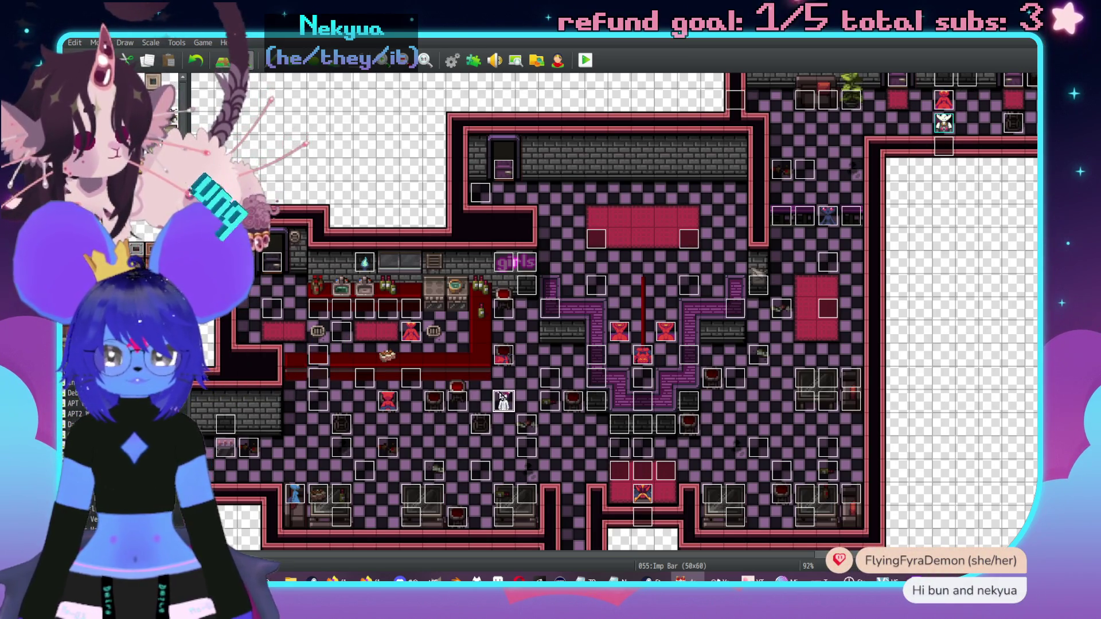
pyautogui.moveTo(949, 127)
pyautogui.mouseDown()
pyautogui.moveTo(556, 457)
pyautogui.moveTo(508, 430)
pyautogui.mouseUp()
pyautogui.click(585, 59)
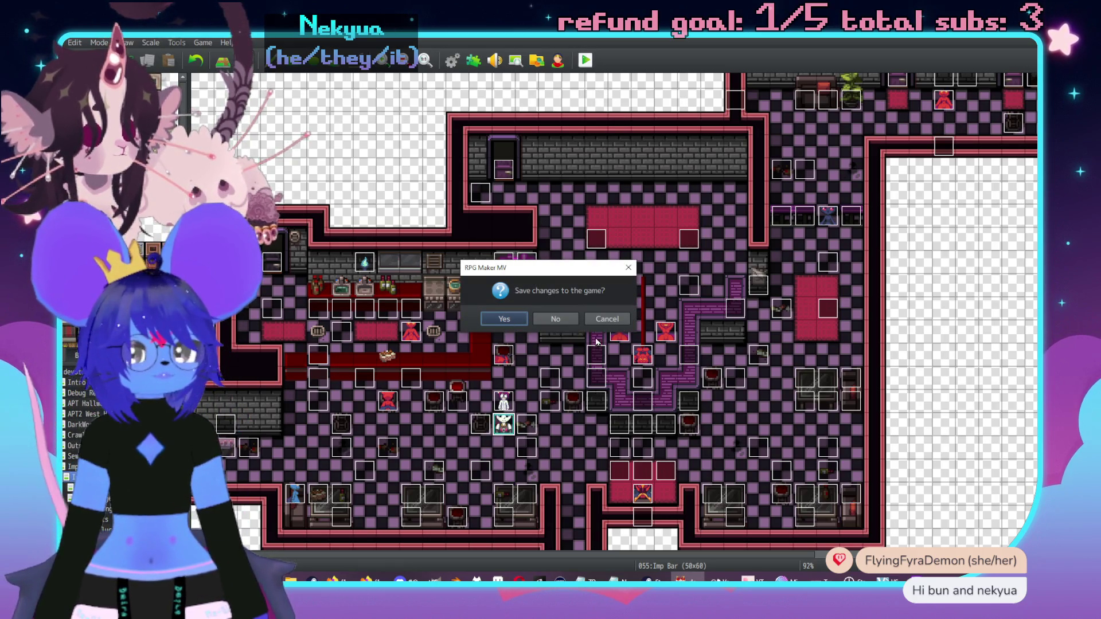
# Step: Save, start the test game, read the barstool's description, then close the game
pyautogui.click(516, 318)
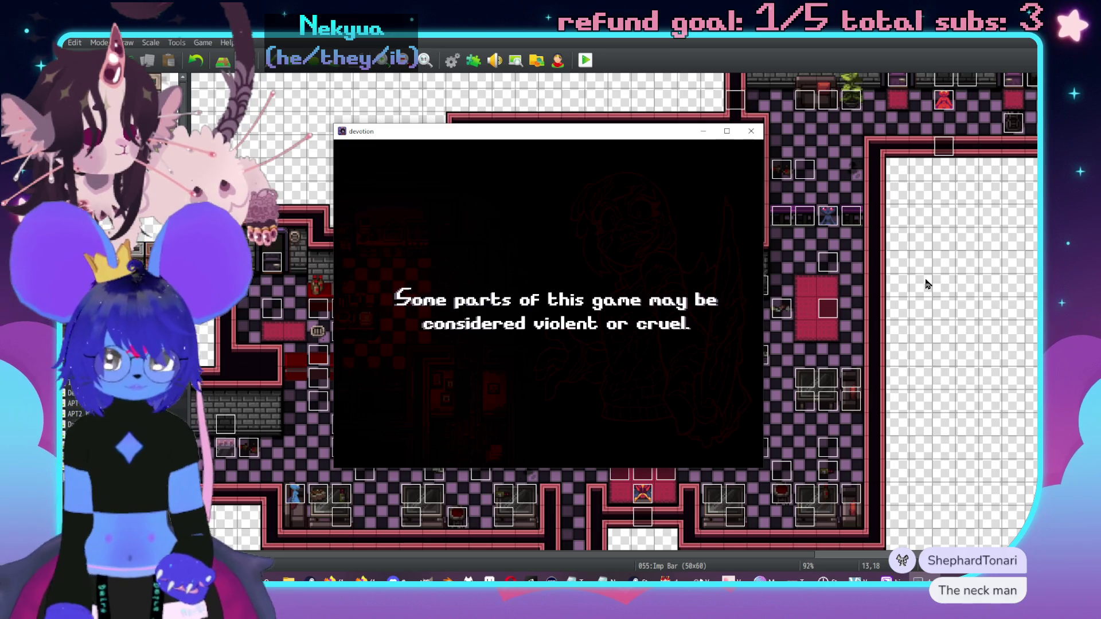
pyautogui.press('Return')
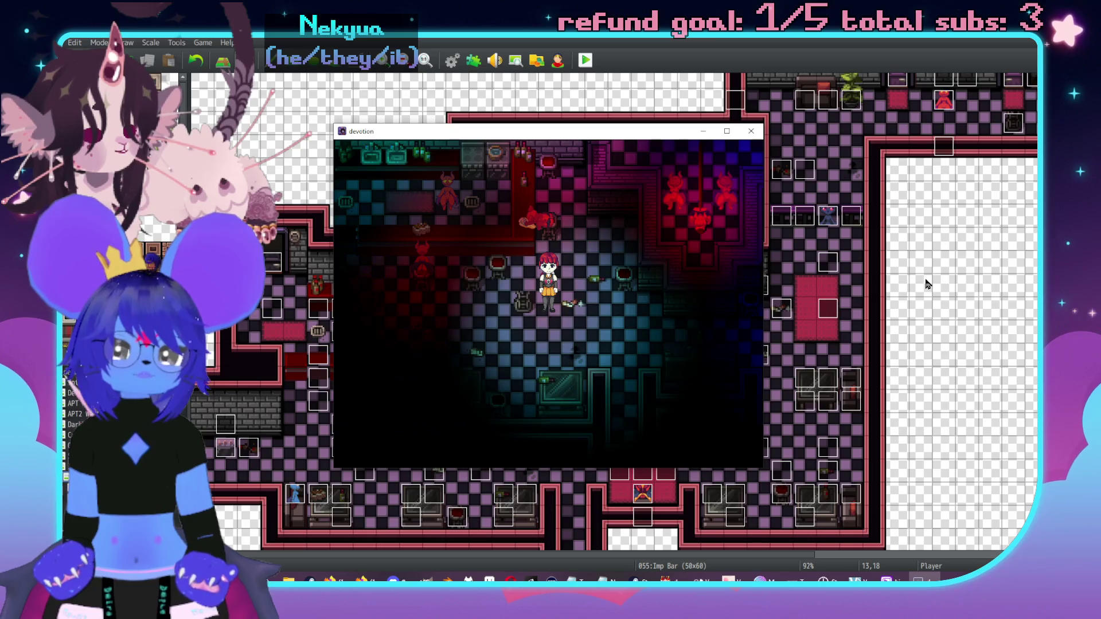
pyautogui.press('Left')
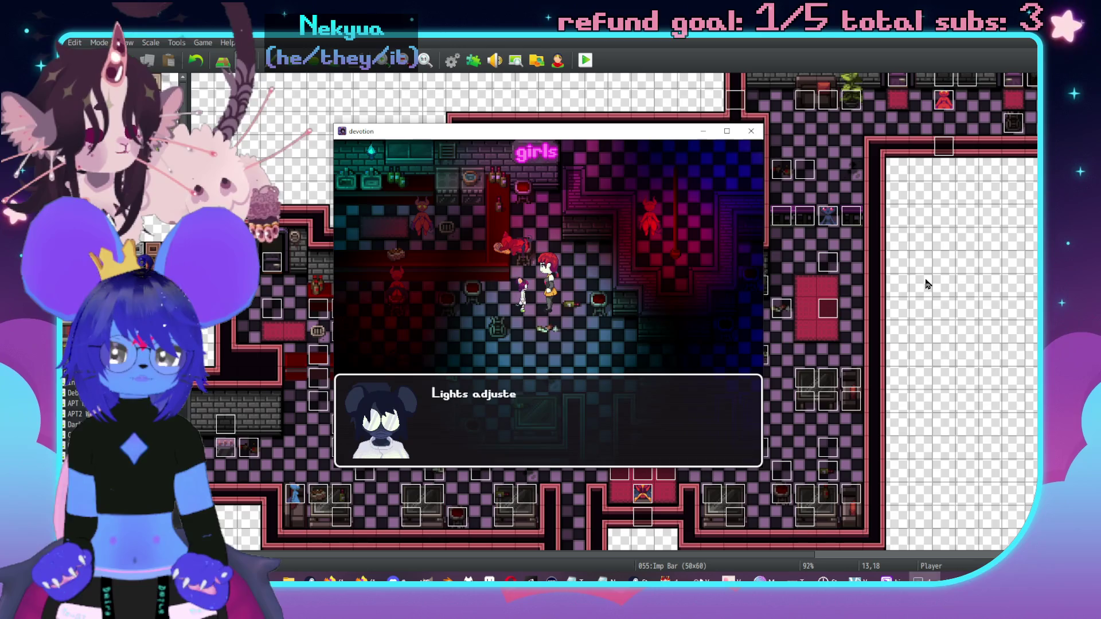
pyautogui.press('Return')
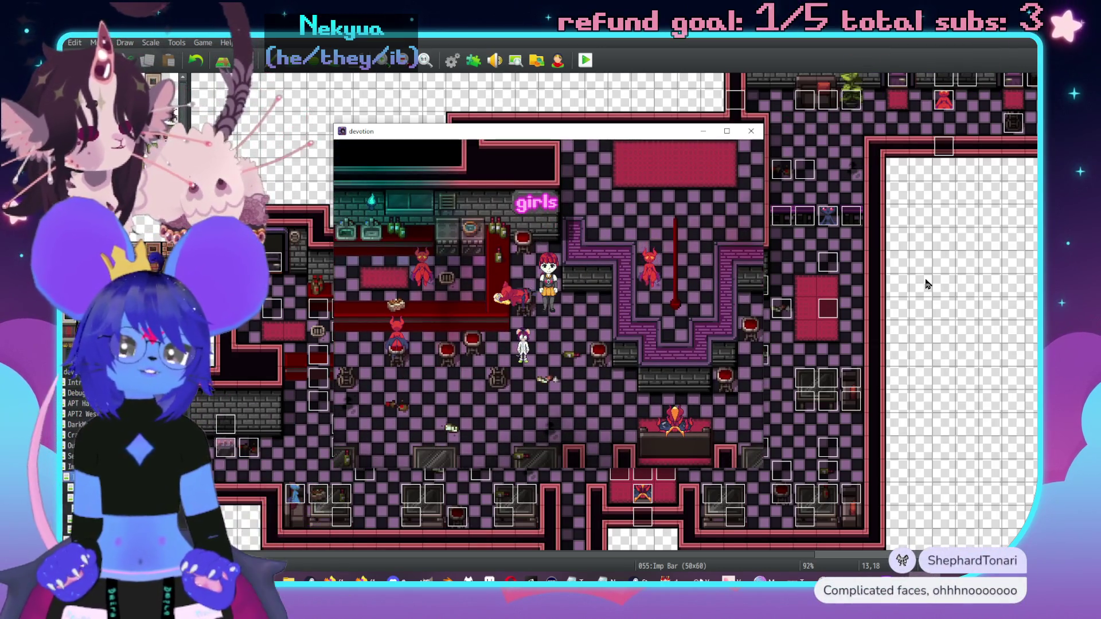
pyautogui.press('z')
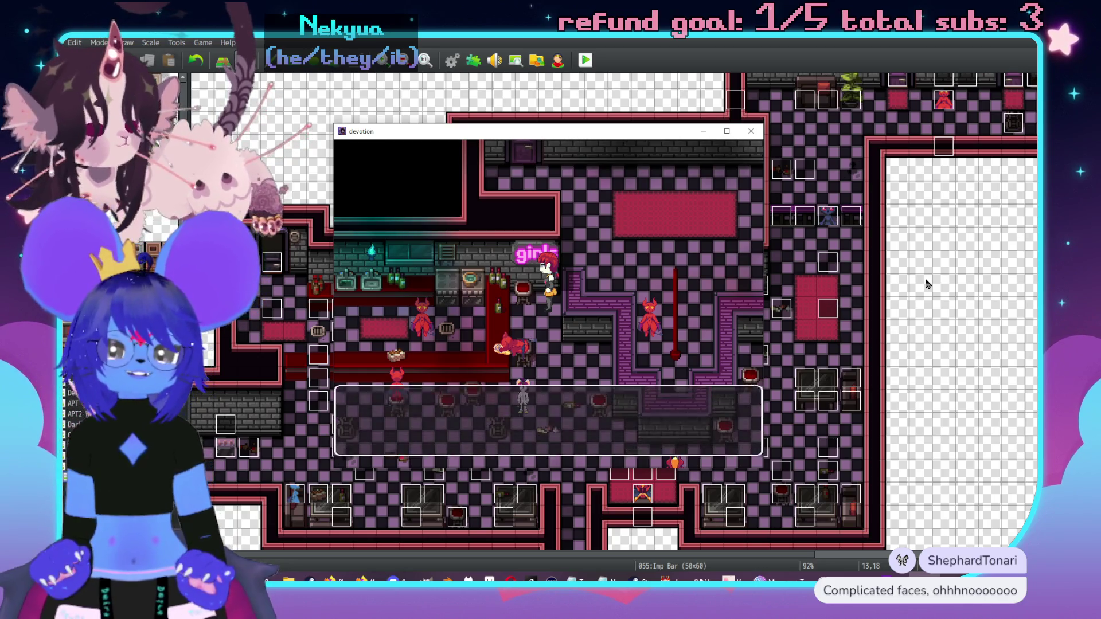
pyautogui.press('z')
pyautogui.press('Down')
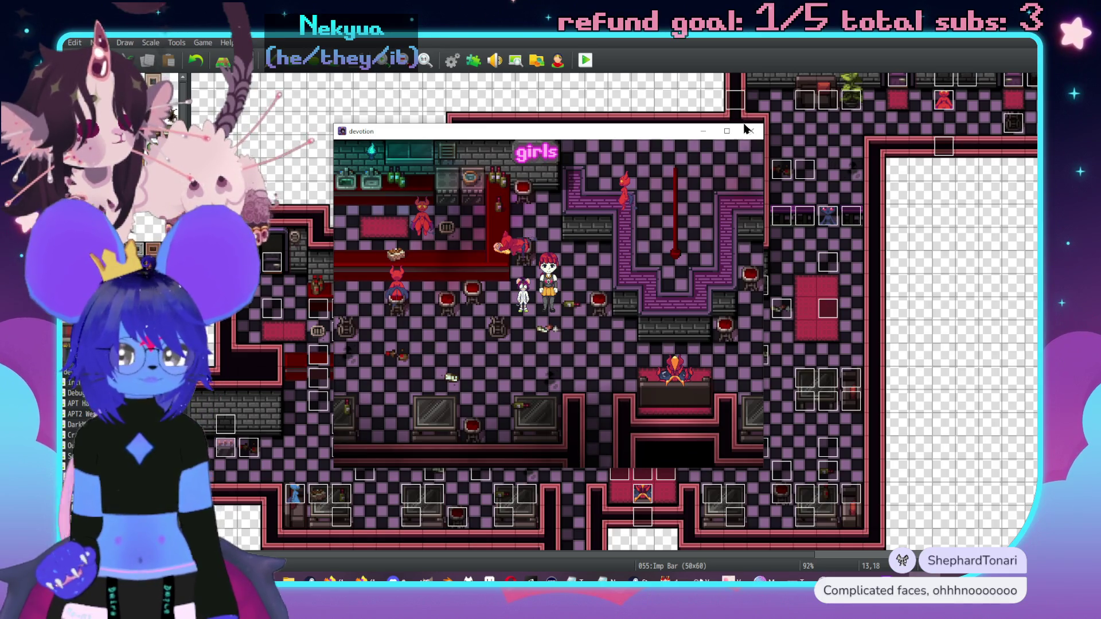
pyautogui.click(751, 131)
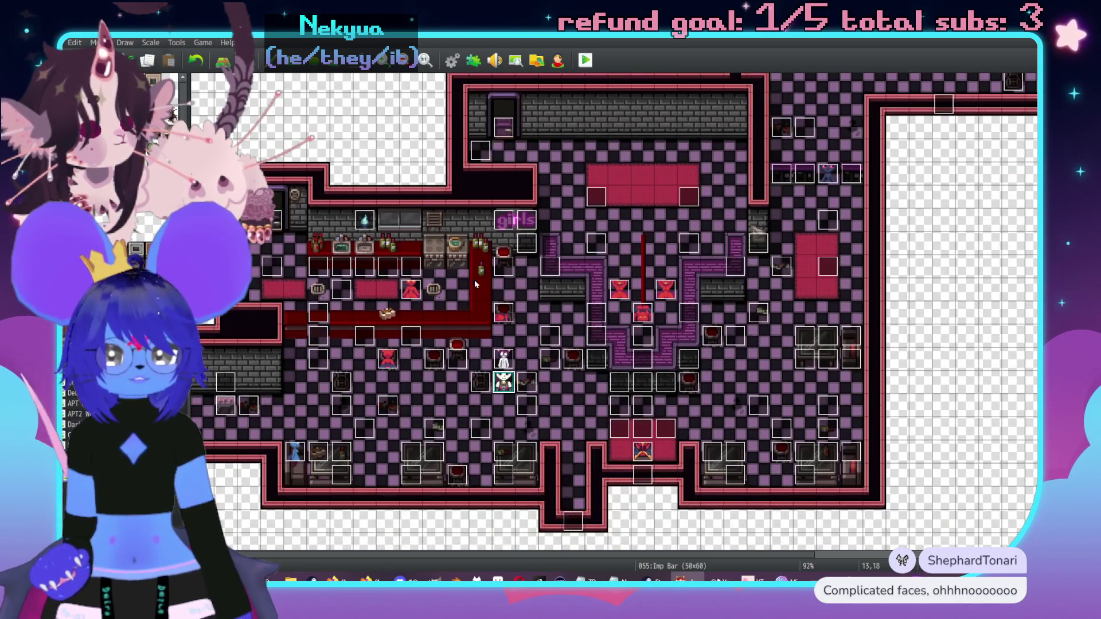
# Step: Duplicate the Stool Check page and make the copy require switch 0361 GDComplete
pyautogui.doubleClick(504, 267)
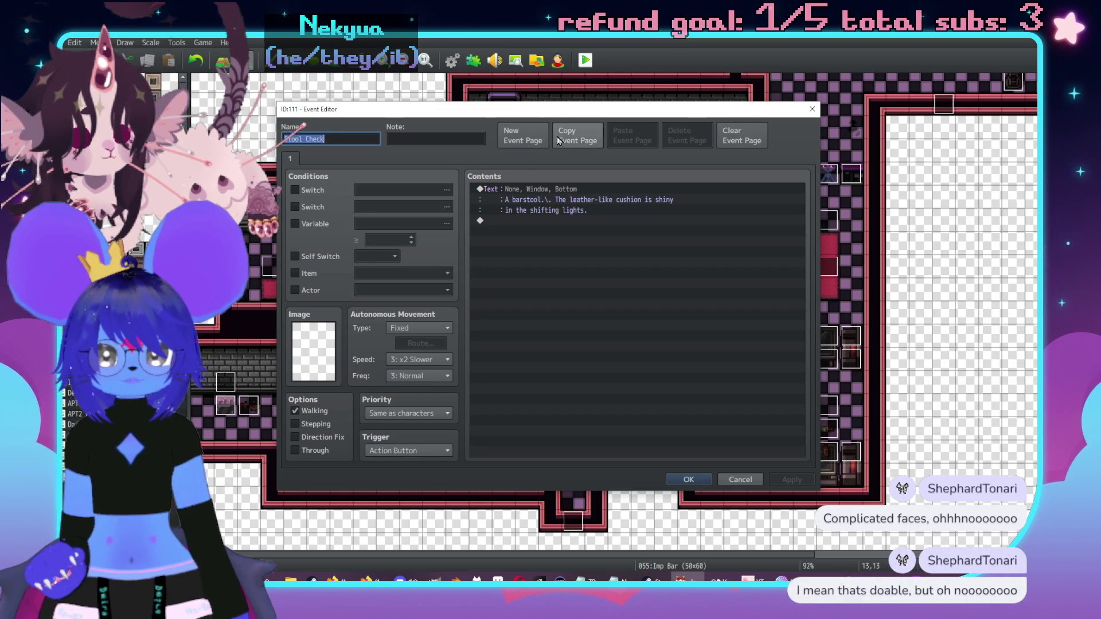
pyautogui.click(578, 135)
pyautogui.click(632, 135)
pyautogui.click(309, 192)
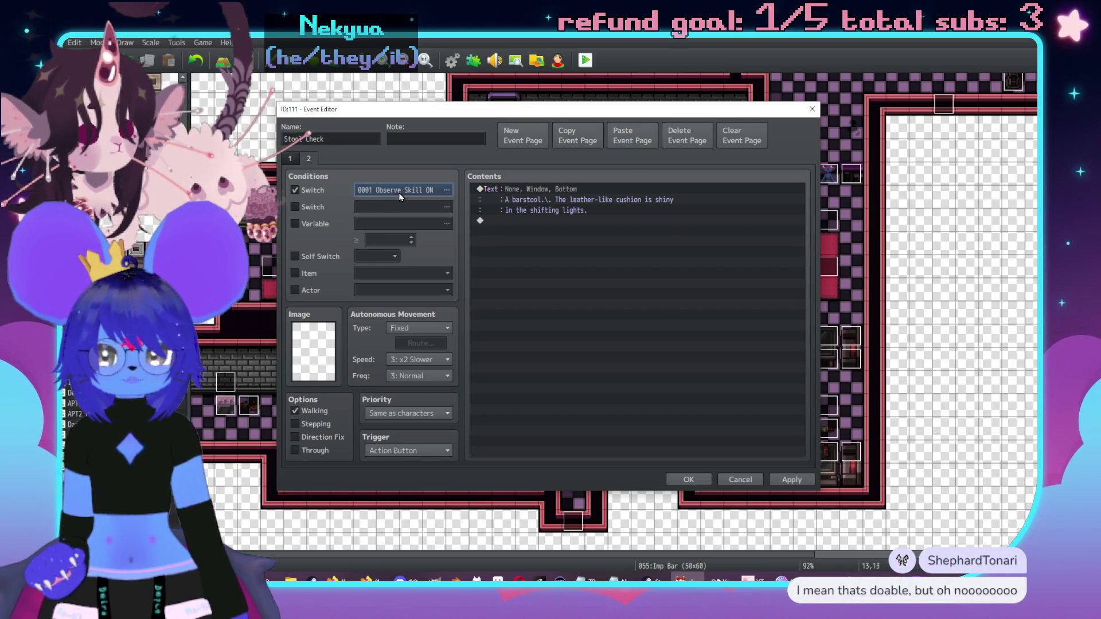
pyautogui.click(446, 190)
pyautogui.press('Return')
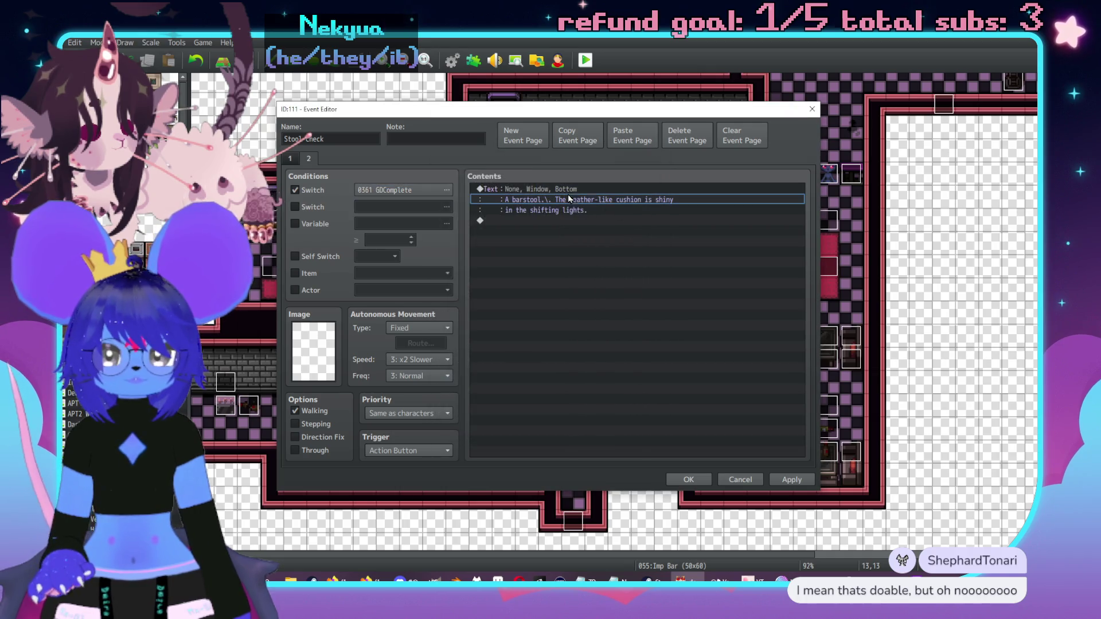
# Step: Reword page 2's text so the cushion is dull in the flat lights, and save
pyautogui.doubleClick(605, 189)
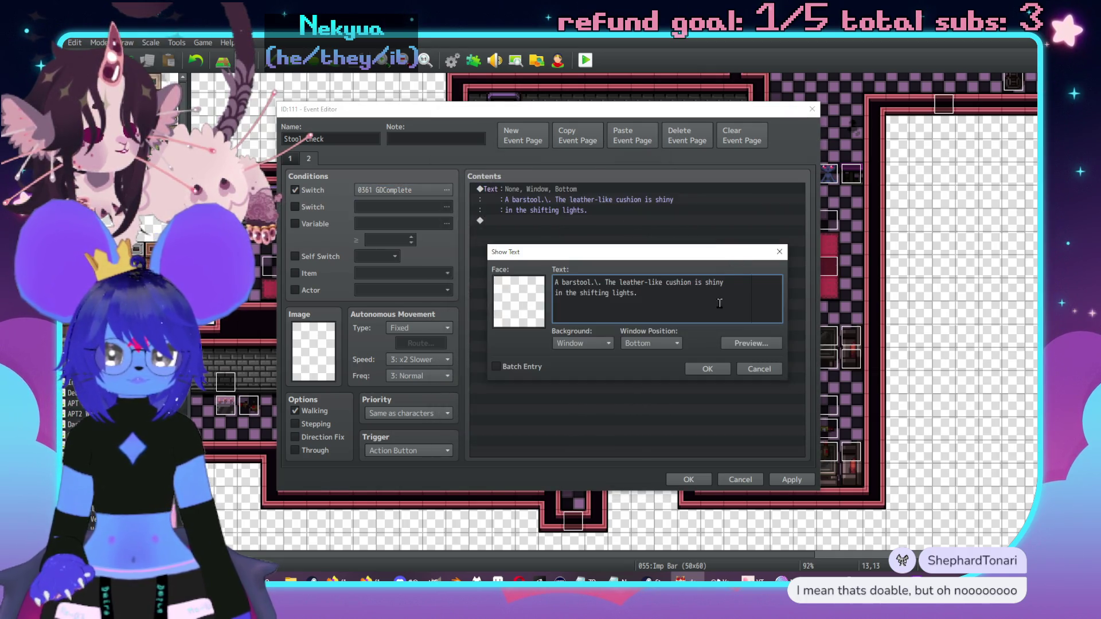
pyautogui.moveTo(719, 303); pyautogui.dragTo(706, 282)
pyautogui.write('duoll ')
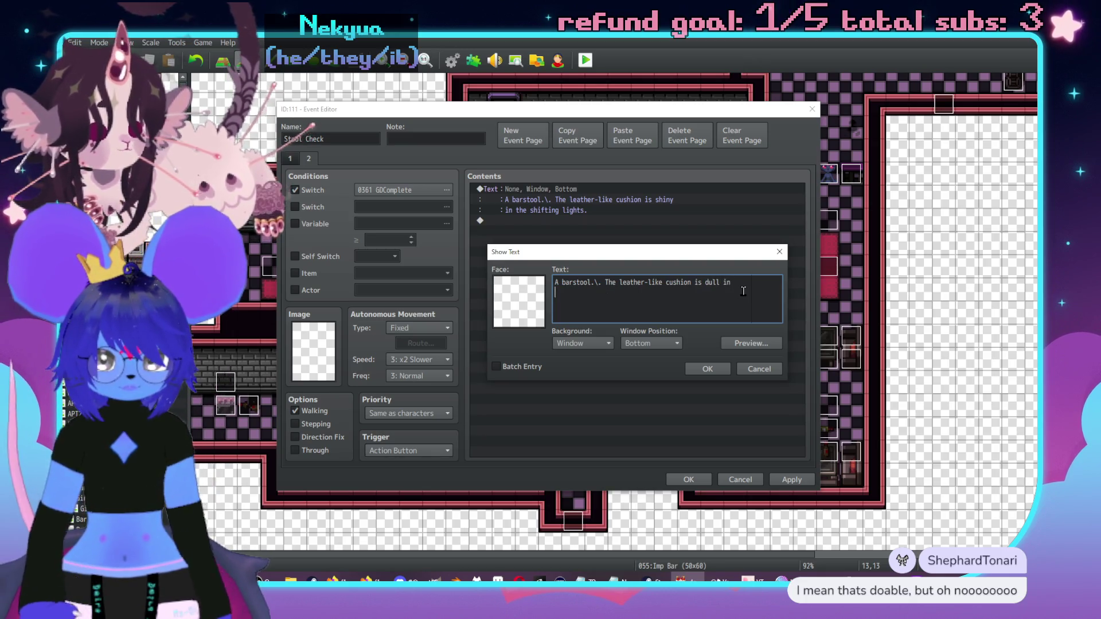
pyautogui.write(' light')
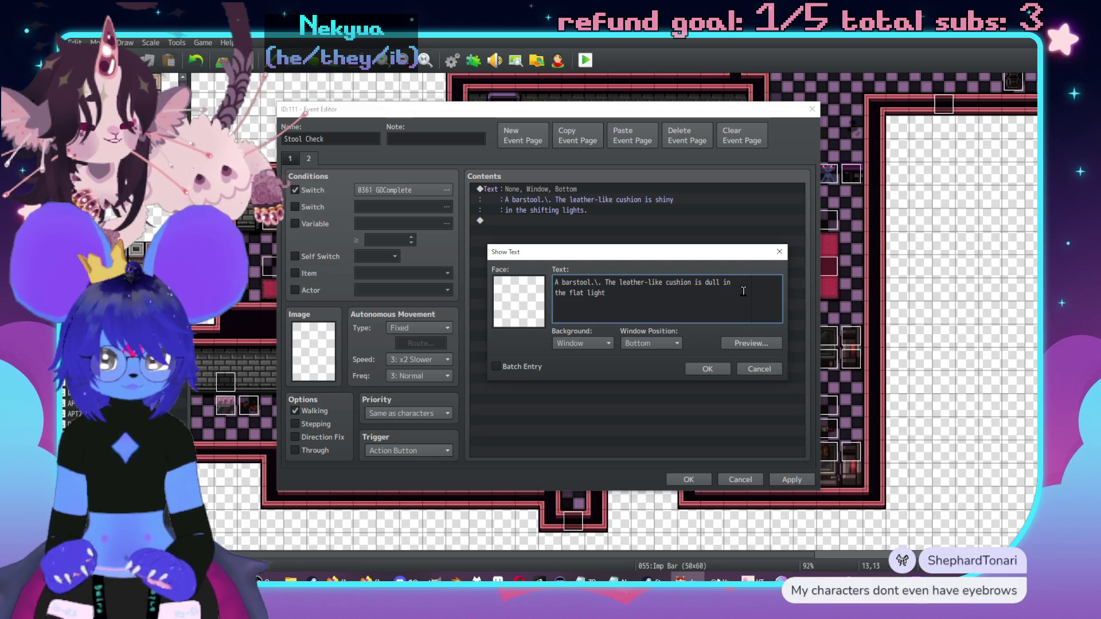
pyautogui.click(711, 369)
pyautogui.click(792, 479)
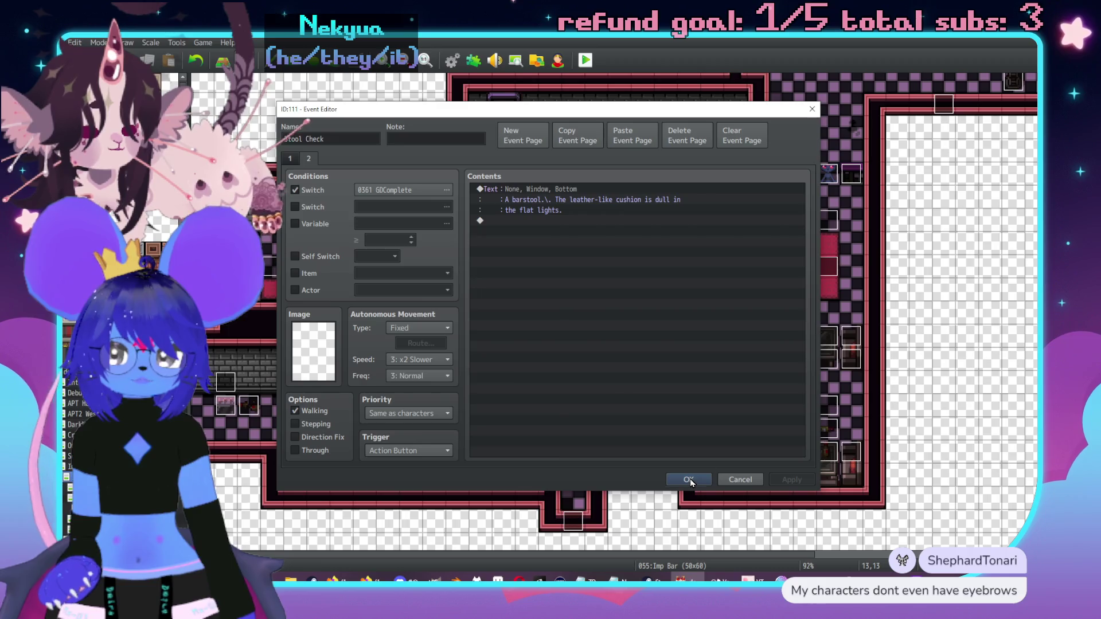
pyautogui.click(688, 480)
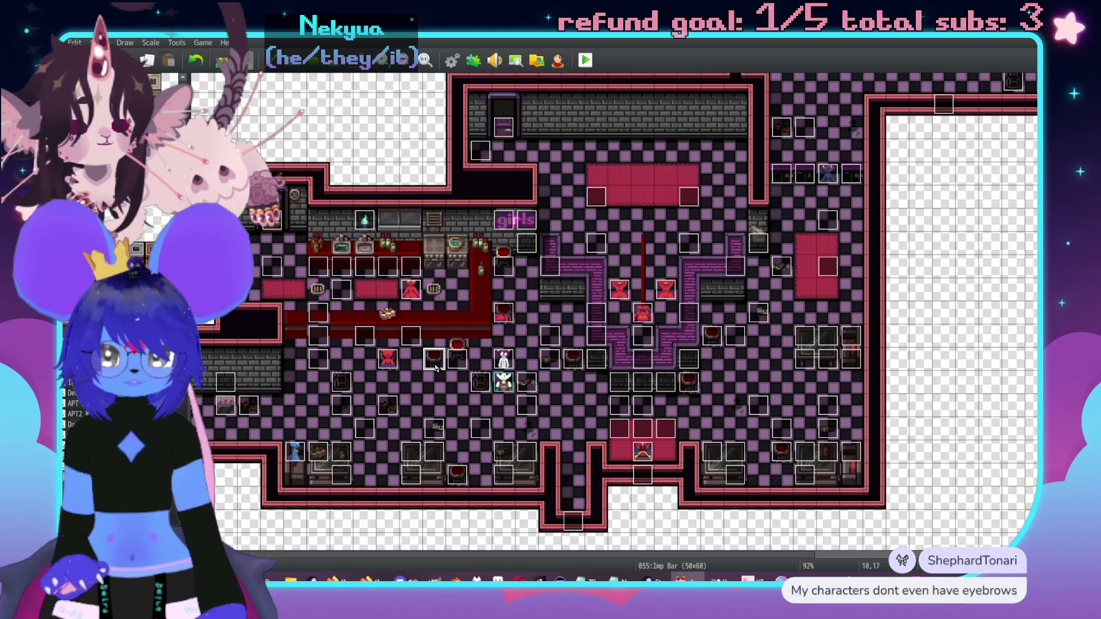
pyautogui.press('Right')
pyautogui.press('Right')
pyautogui.press('Right')
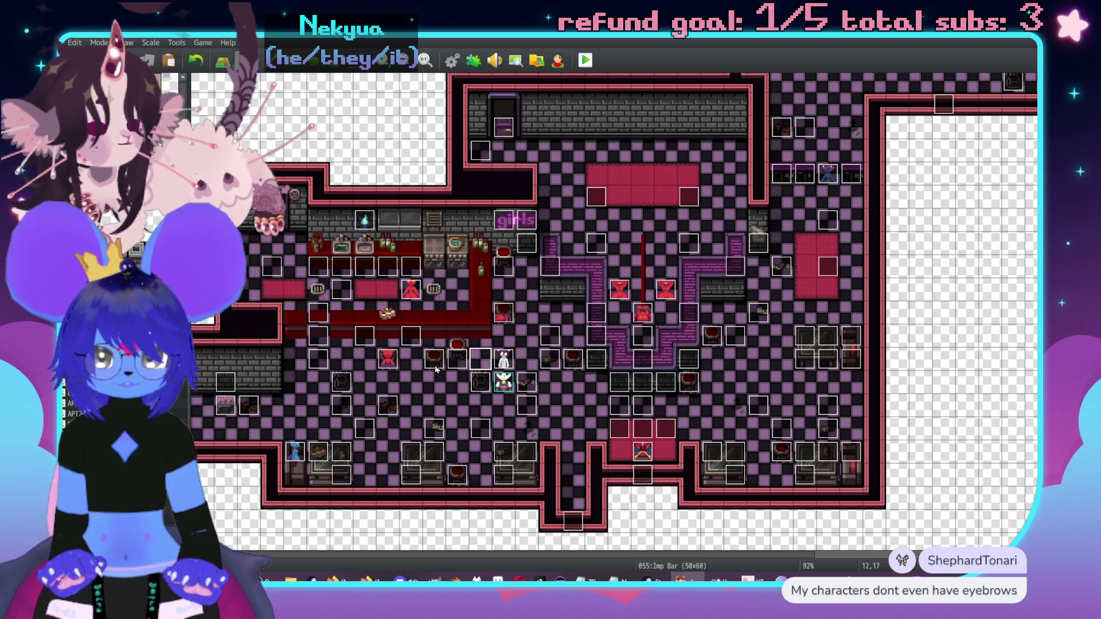
pyautogui.press('Right')
pyautogui.press('Right')
pyautogui.press('Right')
pyautogui.press('Down')
pyautogui.press('Left')
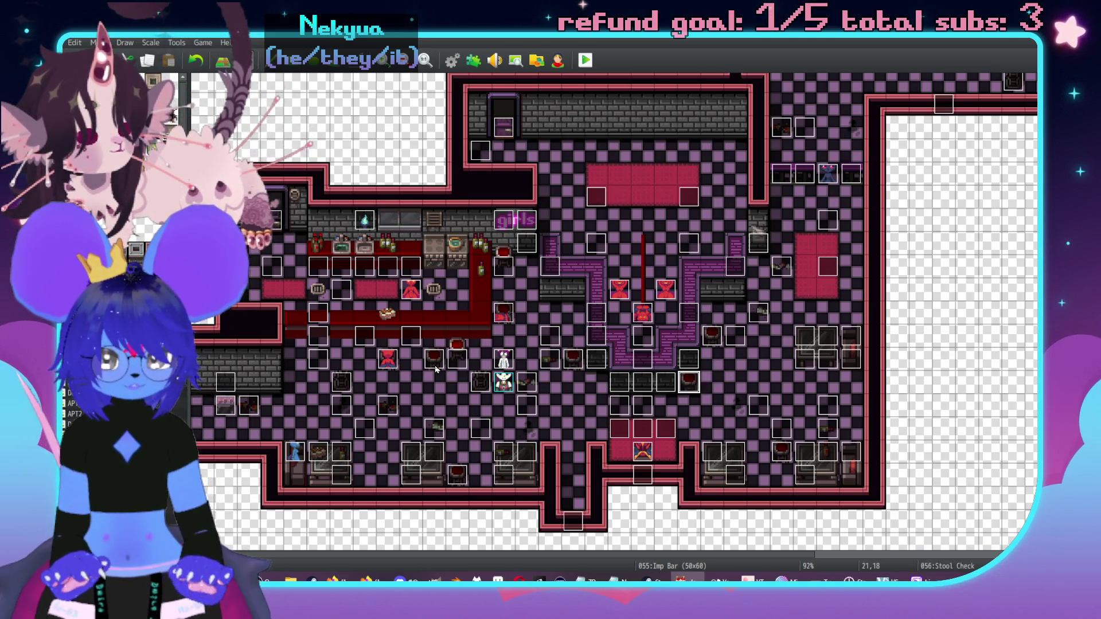
pyautogui.press('Right')
pyautogui.press('Up')
pyautogui.press('Up')
pyautogui.press('Right')
pyautogui.press('Down')
pyautogui.press('Down')
pyautogui.press('Down')
pyautogui.press('Right')
pyautogui.press('Right')
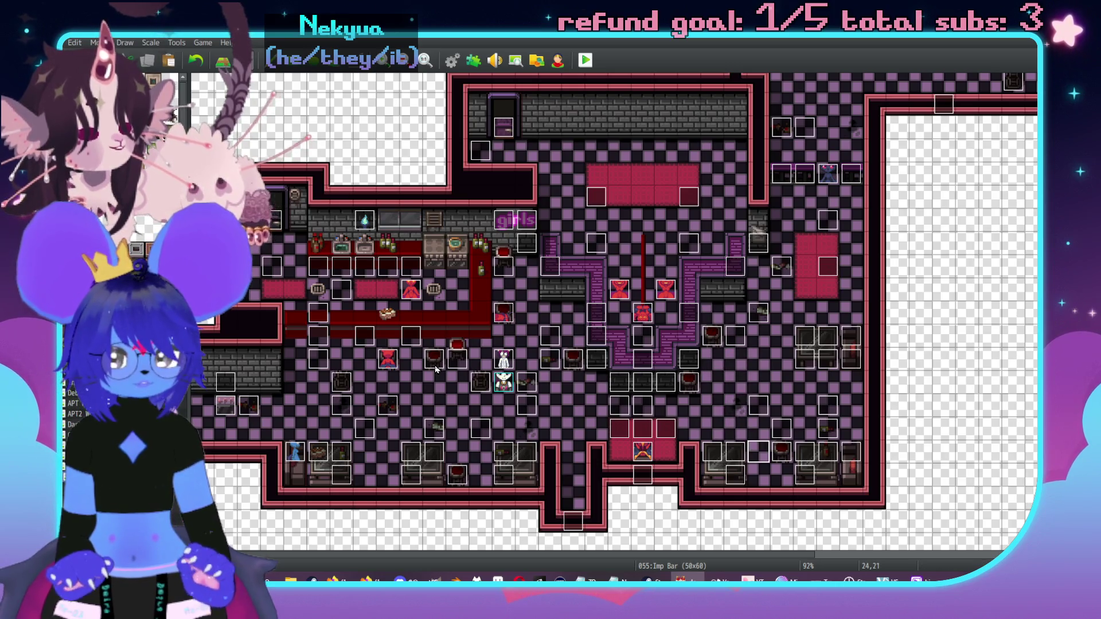
pyautogui.press('Left')
pyautogui.press('Left')
pyautogui.press('Left')
pyautogui.press('Down')
pyautogui.press('Right')
pyautogui.press('Right')
pyautogui.press('Up')
pyautogui.press('Left')
pyautogui.press('Left')
pyautogui.press('Left')
pyautogui.press('Left')
pyautogui.press('Up')
pyautogui.press('Up')
pyautogui.press('Up')
pyautogui.press('Up')
pyautogui.press('Right')
pyautogui.scroll(-2, 507, 372)
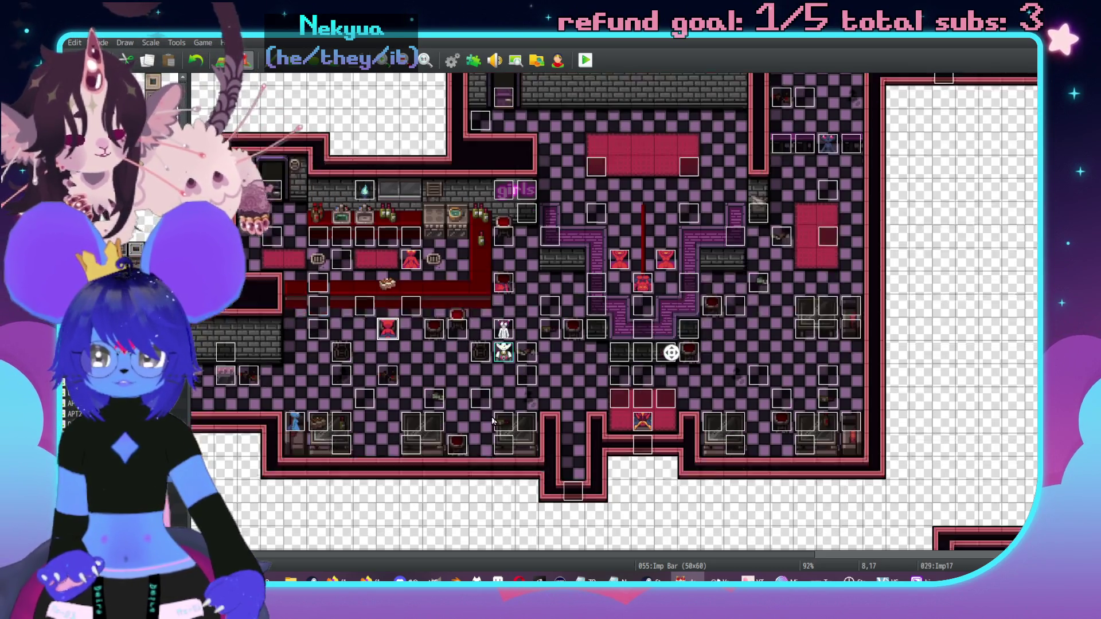
pyautogui.scroll(5, 574, 316)
pyautogui.hscroll(10, 574, 316)
pyautogui.scroll(-8, 658, 261)
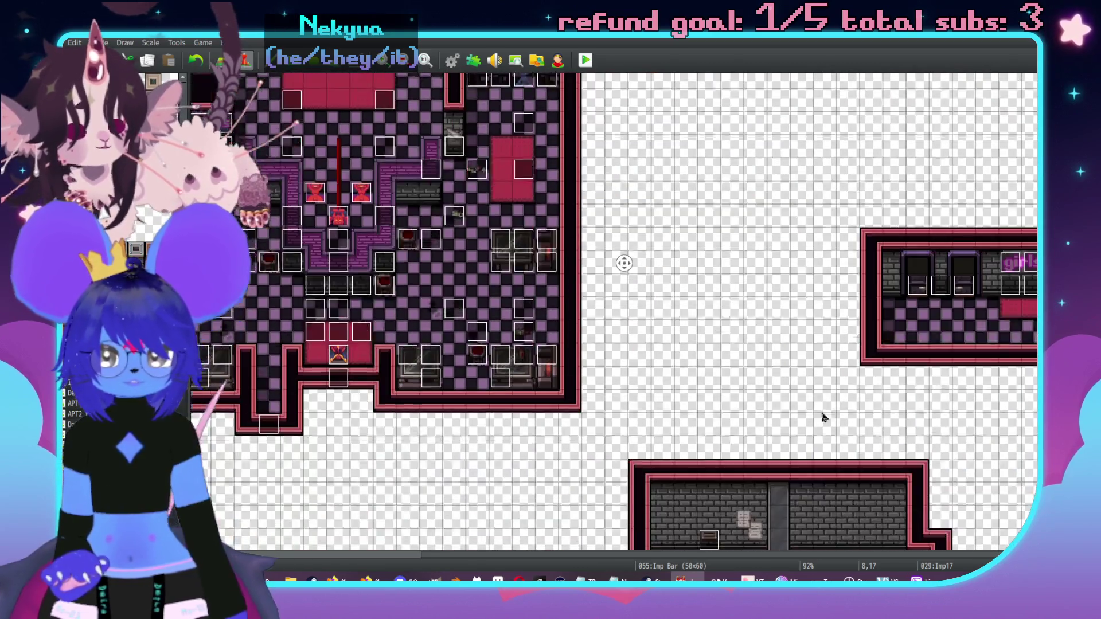
pyautogui.scroll(-2, 735, 344)
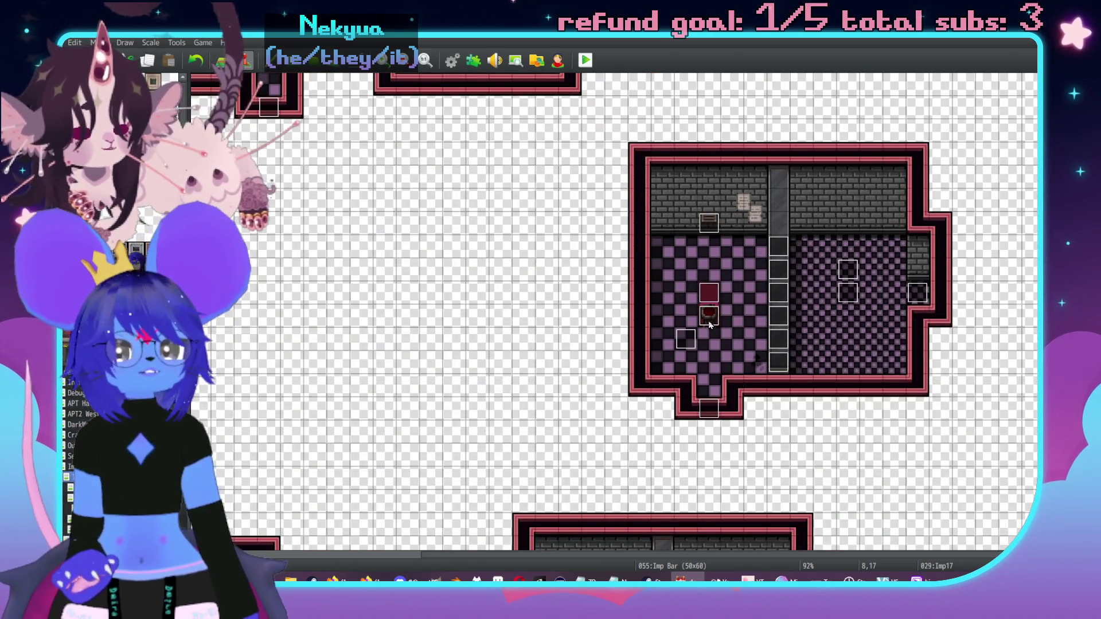
pyautogui.hscroll(-8, 782, 459)
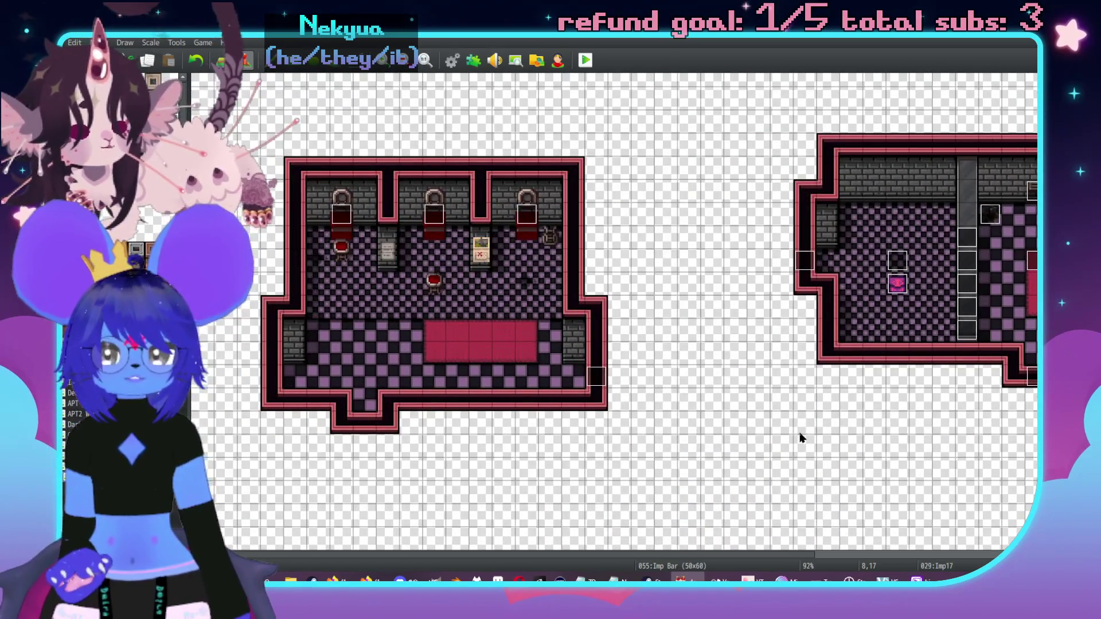
pyautogui.scroll(8, 728, 344)
pyautogui.scroll(5, 661, 182)
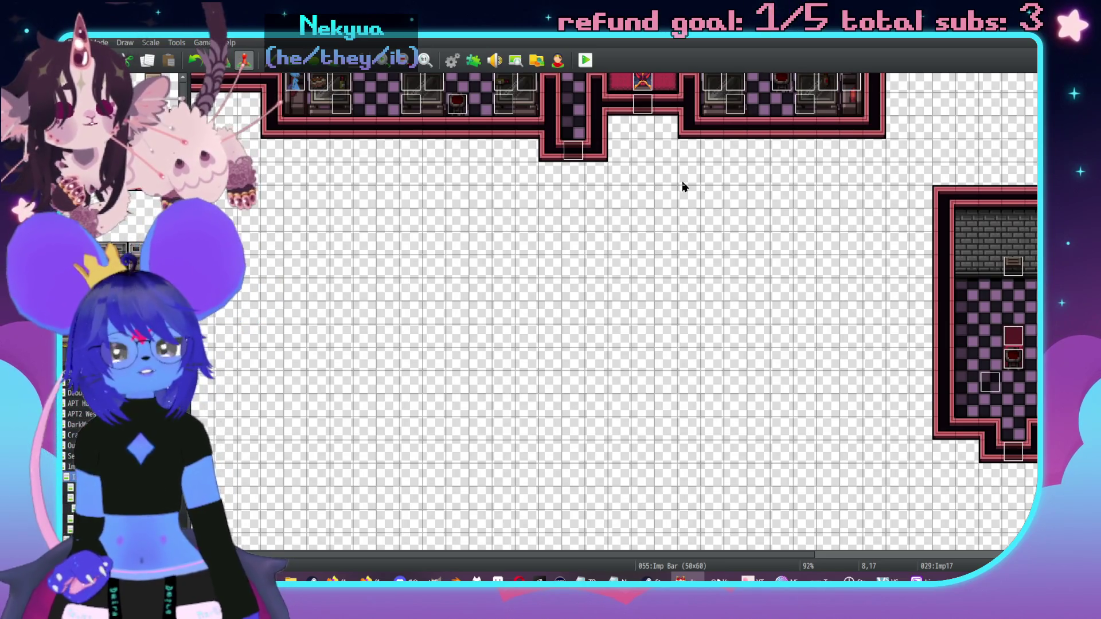
pyautogui.scroll(10, 668, 182)
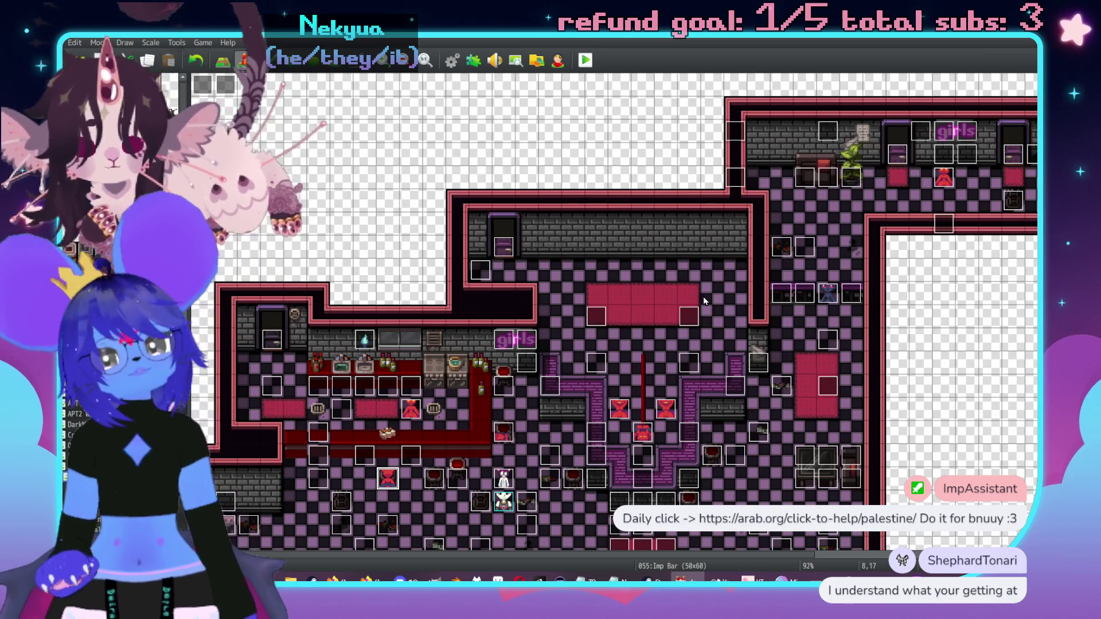
# Step: Move the white EV170 event and the player start into the small upper room
pyautogui.middleClick(677, 359)
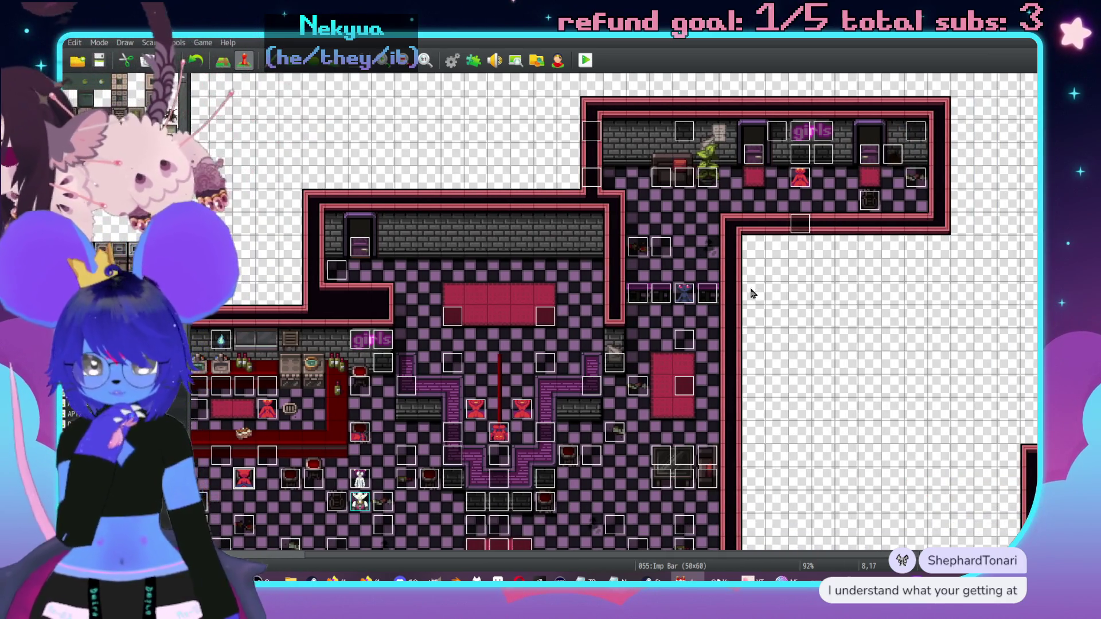
pyautogui.scroll(-1, 550, 247)
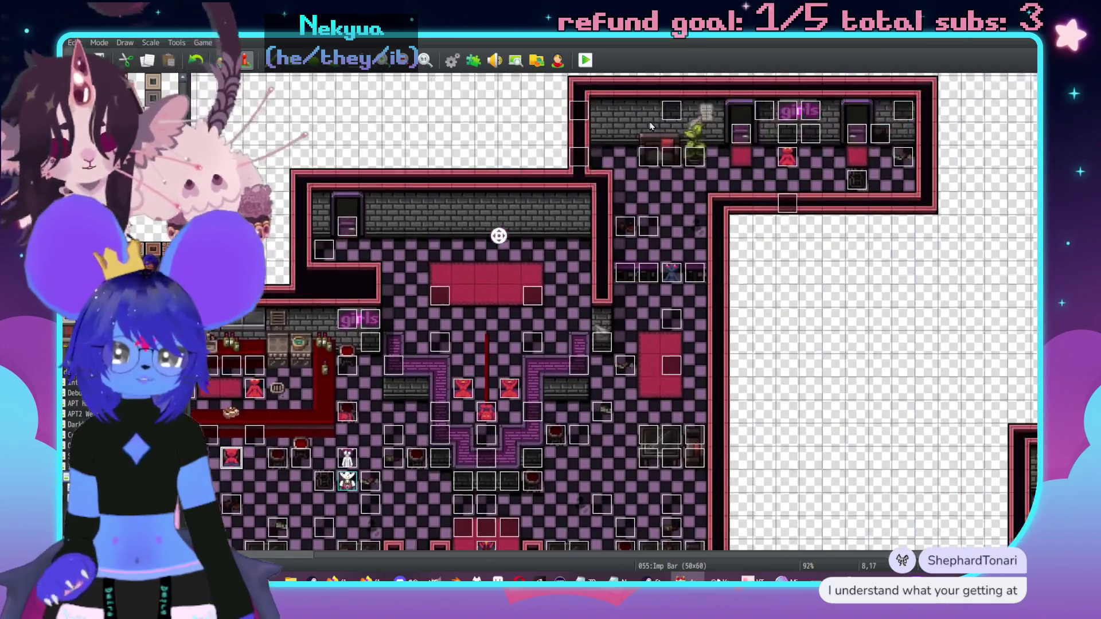
pyautogui.moveTo(372, 441)
pyautogui.mouseDown()
pyautogui.moveTo(815, 169)
pyautogui.moveTo(793, 172)
pyautogui.mouseUp()
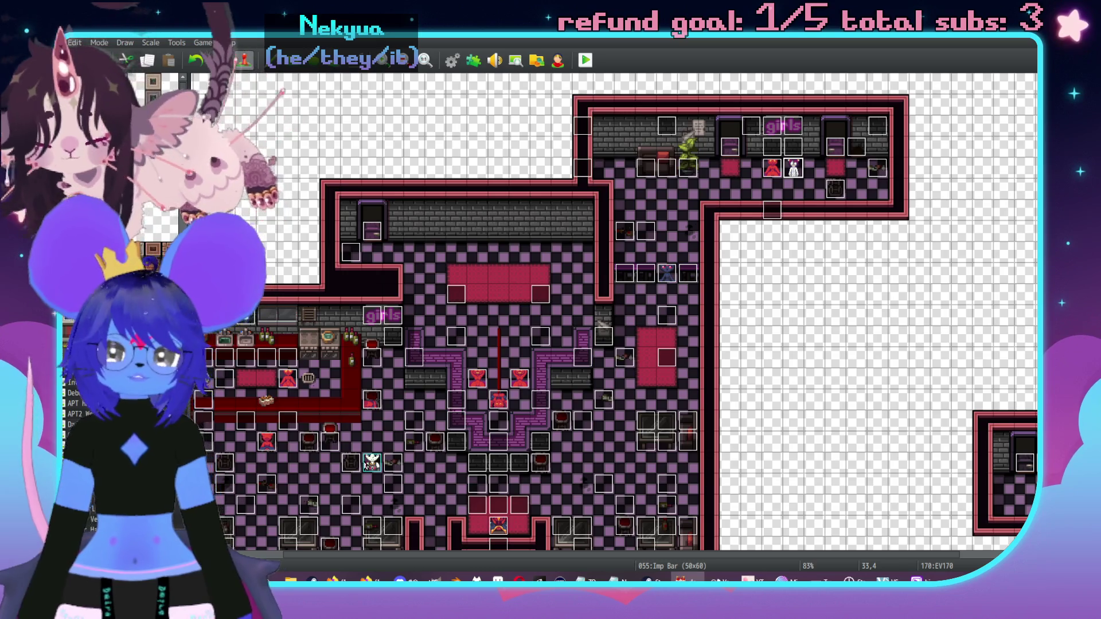
pyautogui.click(369, 465)
pyautogui.moveTo(631, 302)
pyautogui.mouseDown()
pyautogui.moveTo(751, 188)
pyautogui.moveTo(772, 188)
pyautogui.mouseUp()
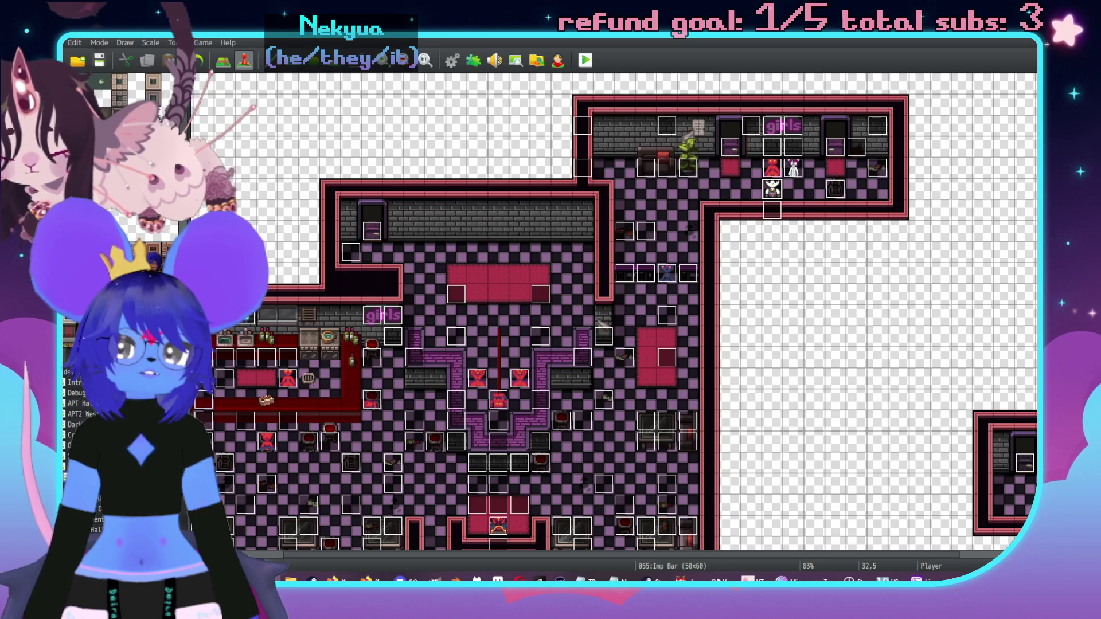
pyautogui.hscroll(2, 747, 323)
pyautogui.scroll(-1, 747, 323)
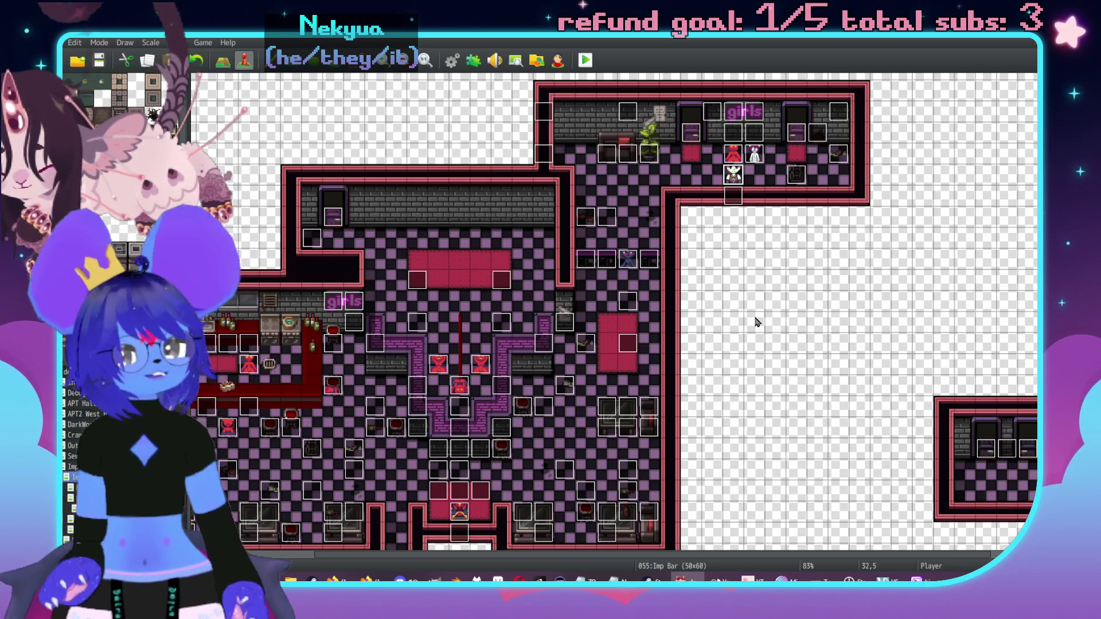
pyautogui.hscroll(-5, 766, 265)
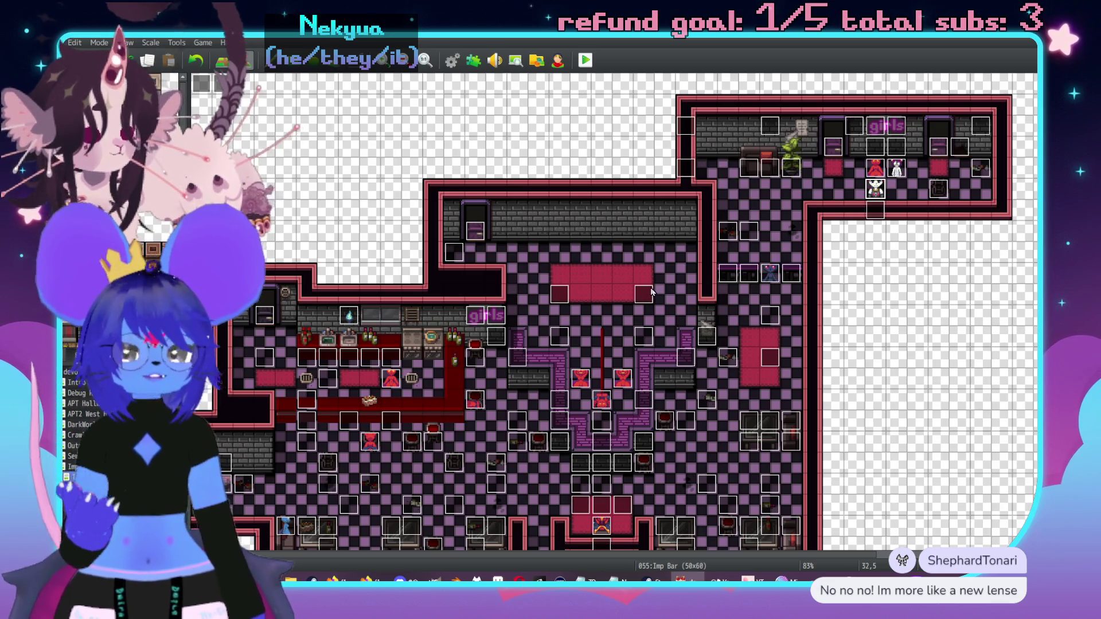
pyautogui.middleClick(503, 192)
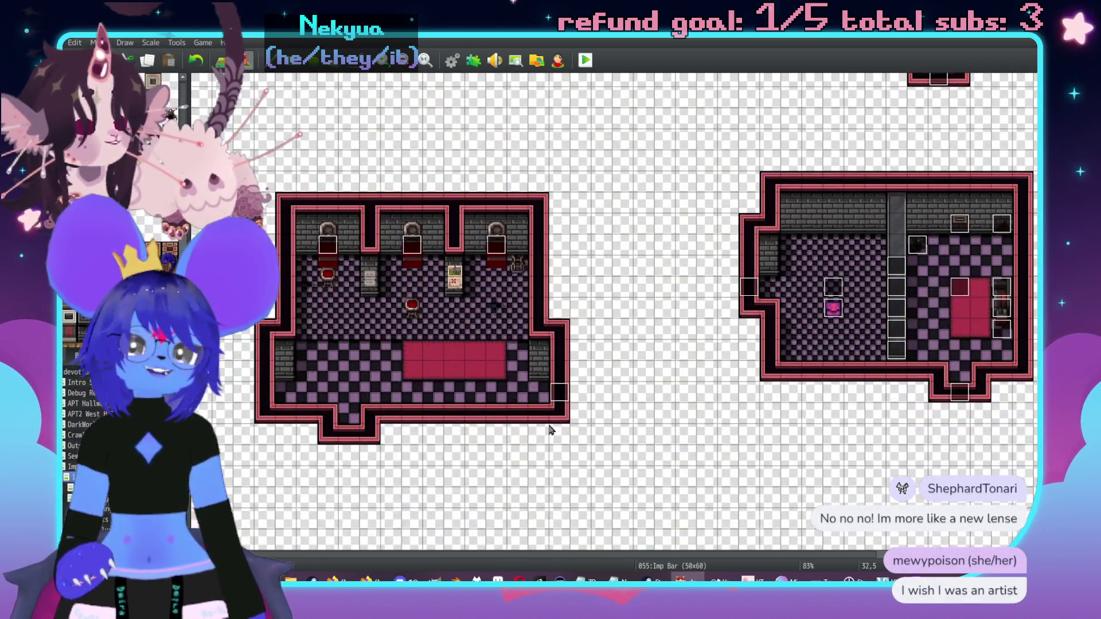
pyautogui.middleClick(528, 408)
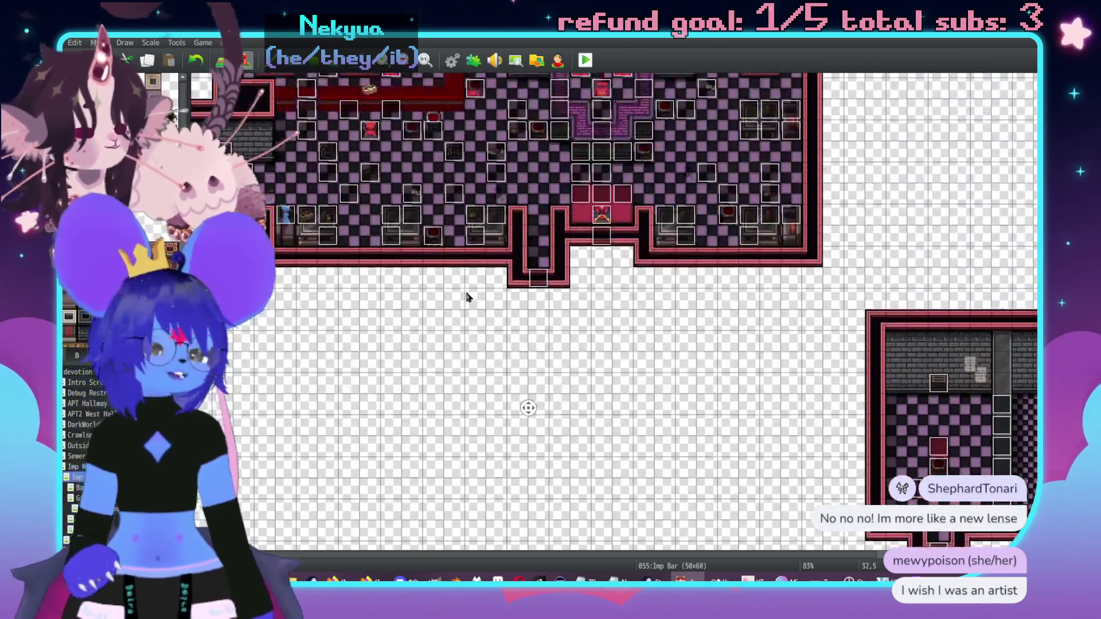
pyautogui.middleClick(468, 295)
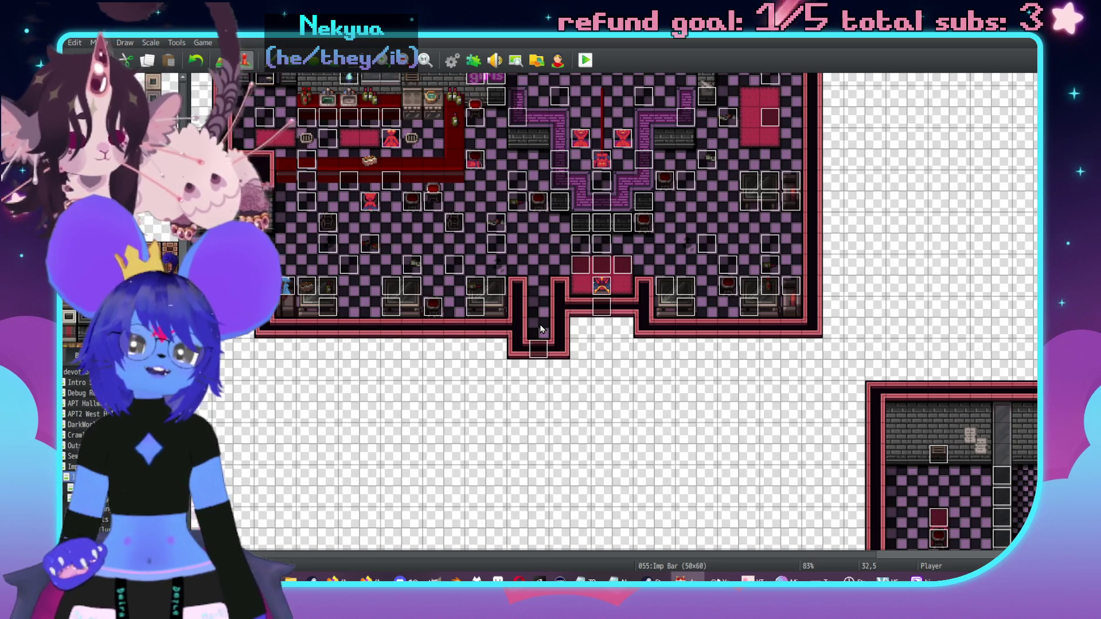
pyautogui.middleClick(552, 339)
pyautogui.scroll(-5, 575, 354)
pyautogui.hscroll(5, 575, 354)
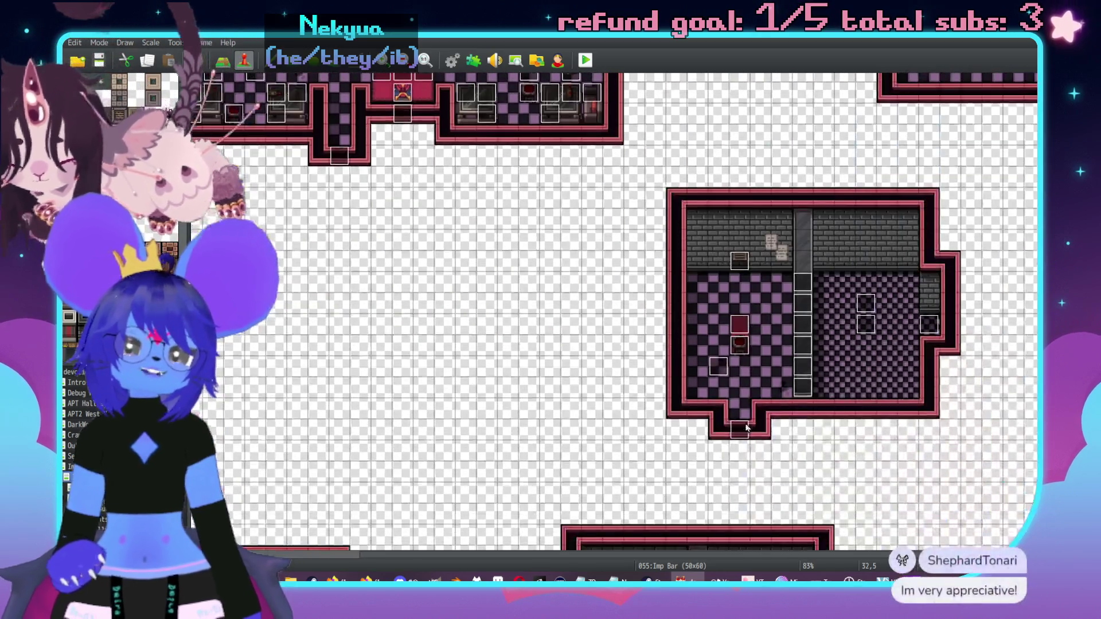
pyautogui.scroll(7, 785, 337)
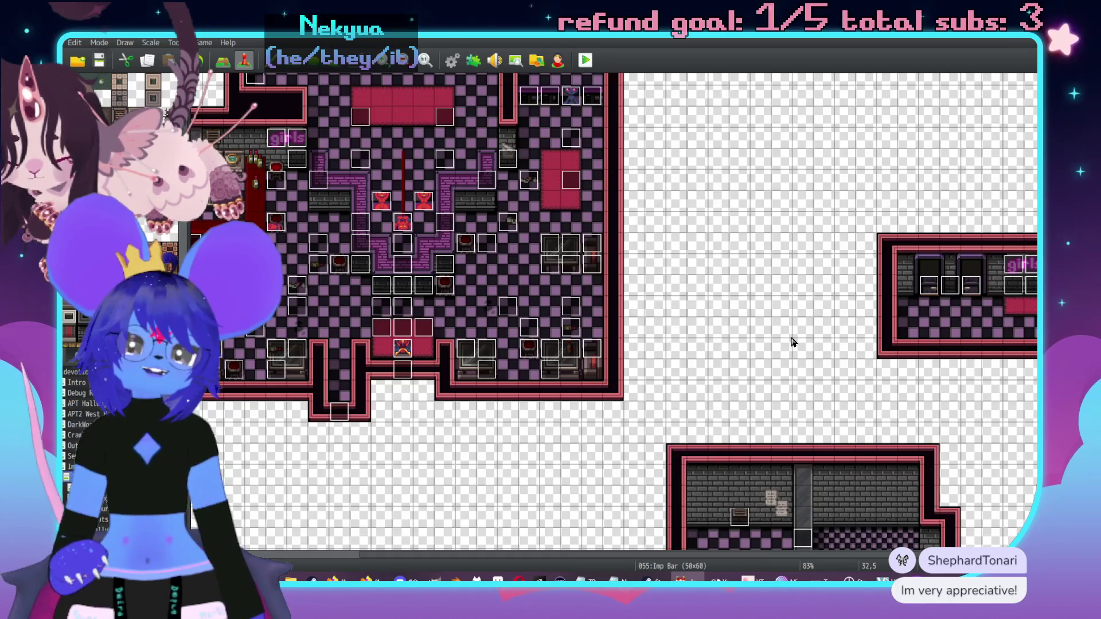
pyautogui.scroll(2, 762, 325)
pyautogui.hscroll(-5, 762, 324)
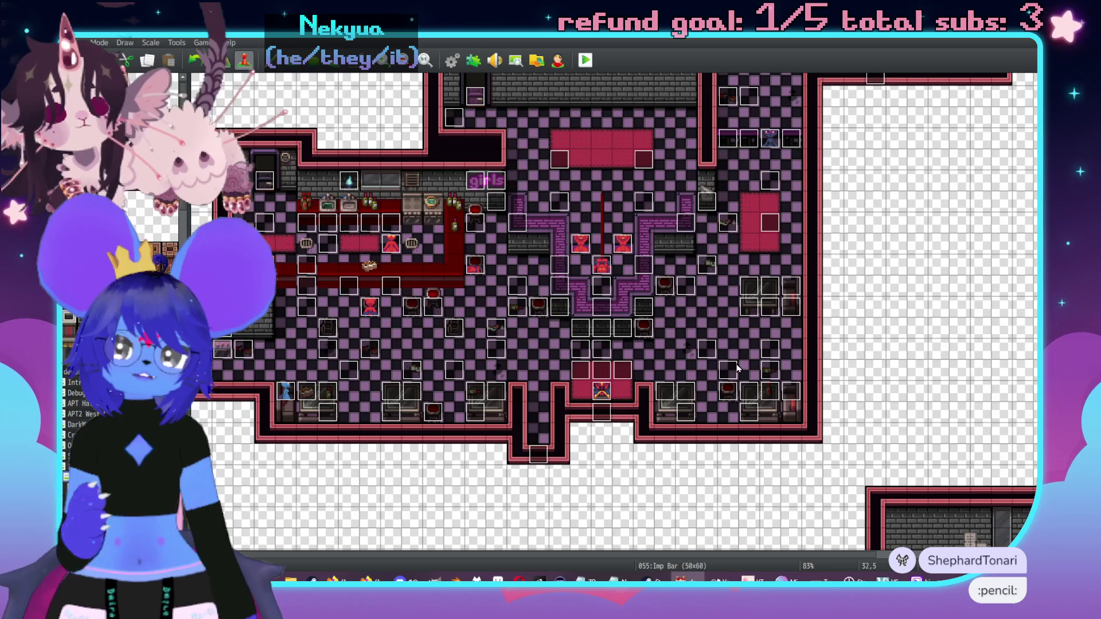
pyautogui.scroll(5, 658, 422)
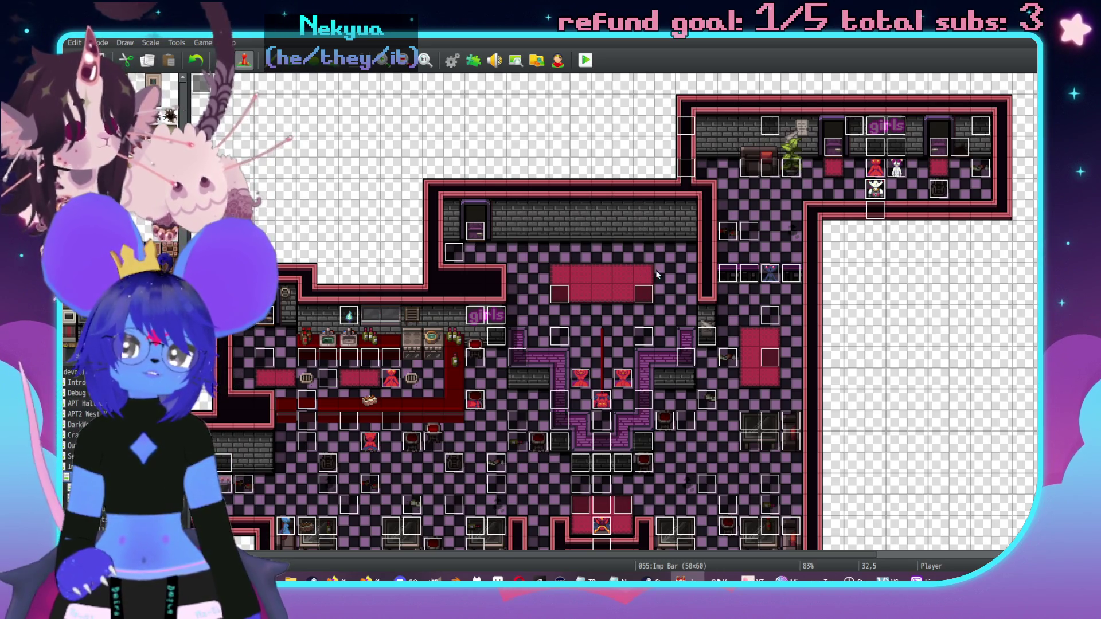
pyautogui.scroll(-5, 719, 285)
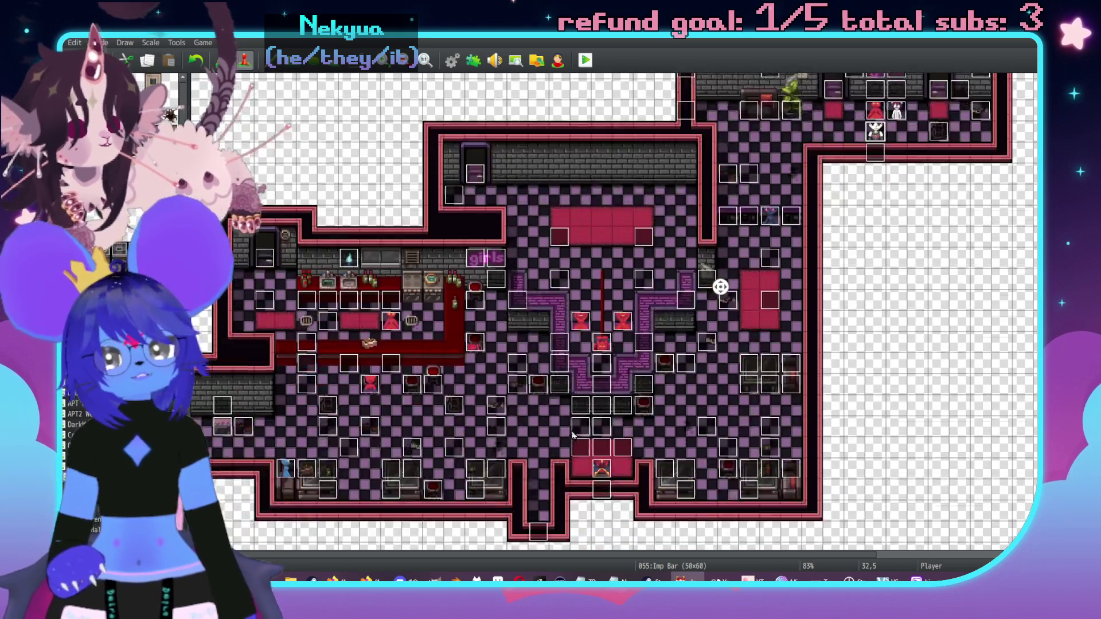
pyautogui.hscroll(3, 631, 459)
pyautogui.scroll(5, 631, 504)
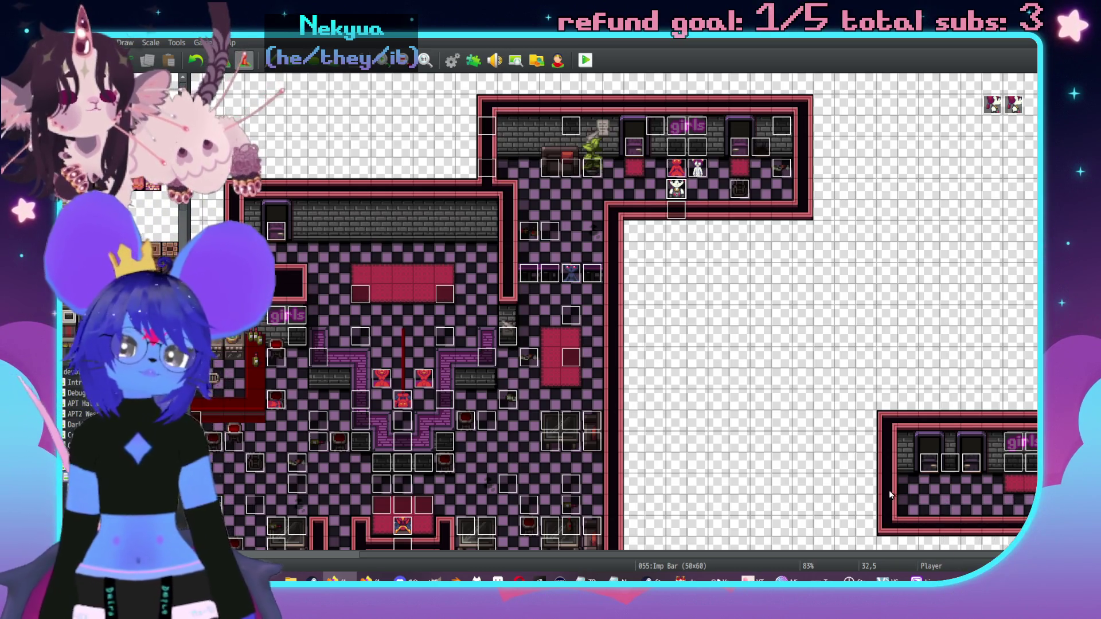
# Step: Create a new event on tile 29,3 in the upper-right room
pyautogui.scroll(-5, 767, 394)
pyautogui.hscroll(-7, 767, 393)
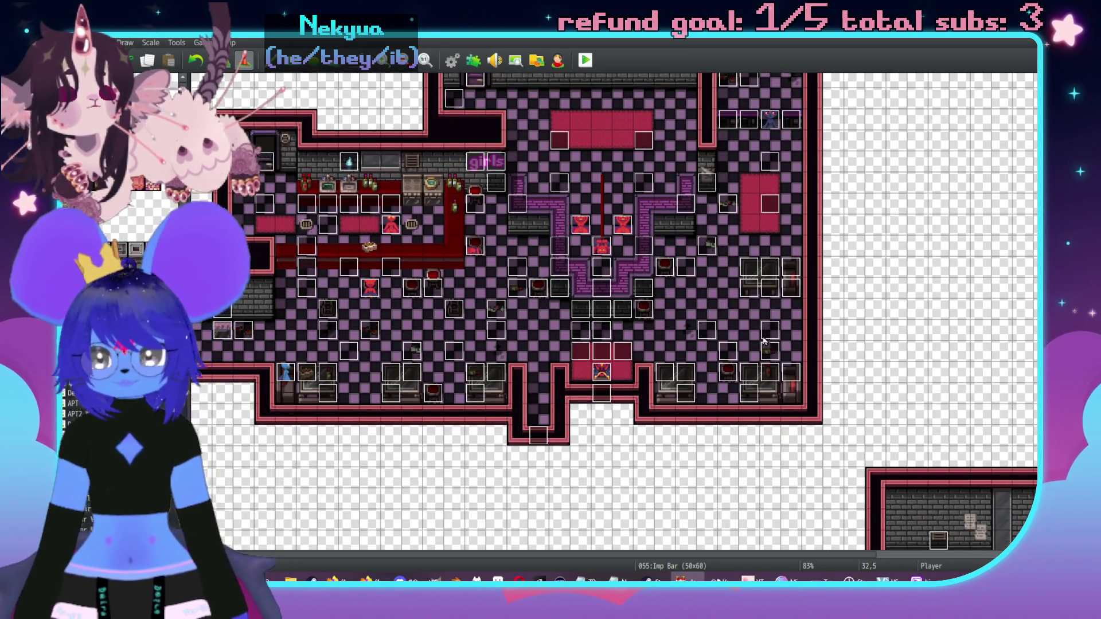
pyautogui.scroll(5, 755, 355)
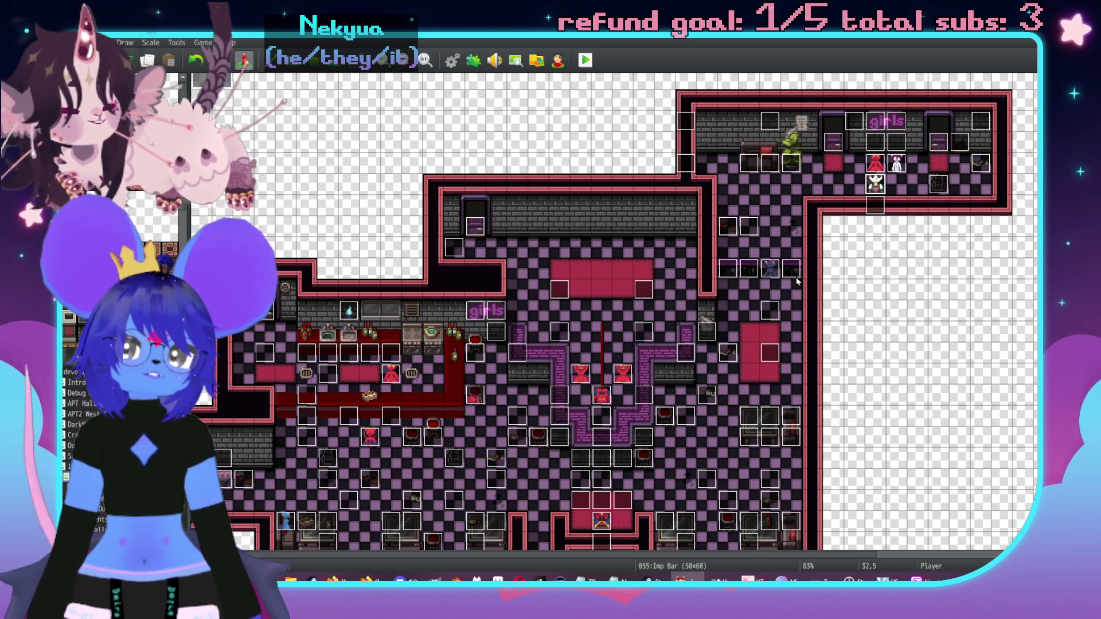
pyautogui.scroll(2, 755, 166)
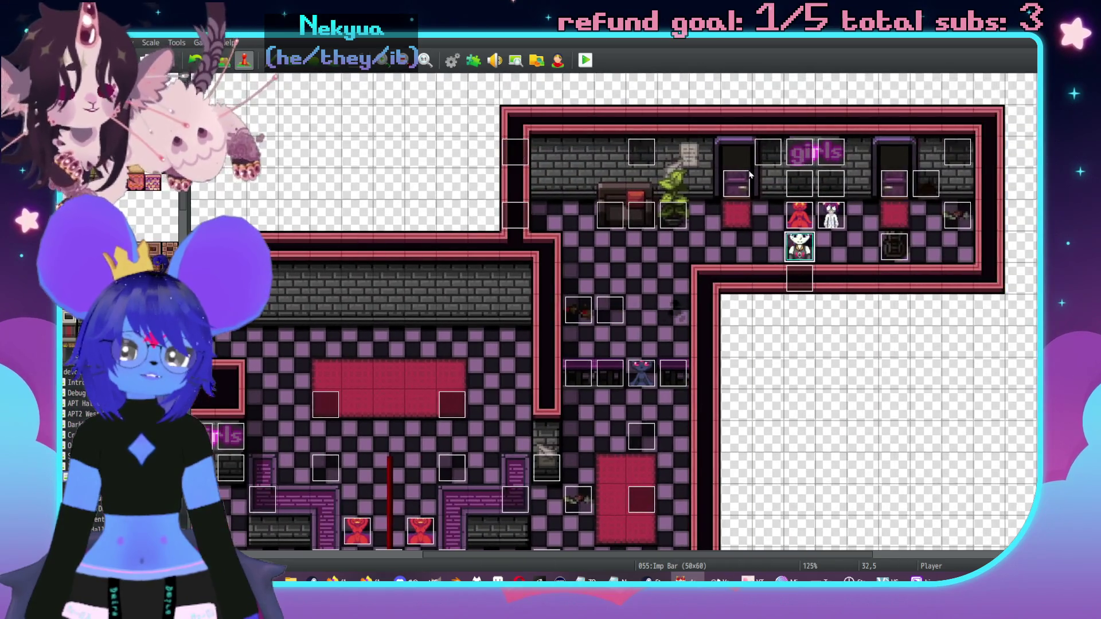
pyautogui.doubleClick(704, 185)
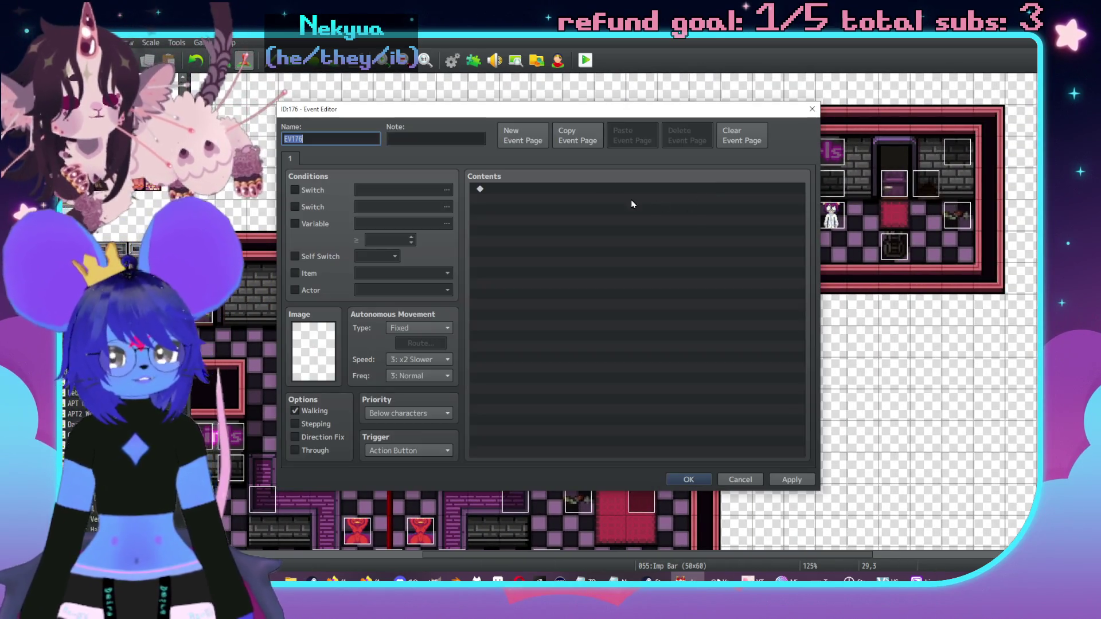
# Step: Set EV176's priority to Same as characters
pyautogui.moveTo(523, 111); pyautogui.dragTo(652, 87)
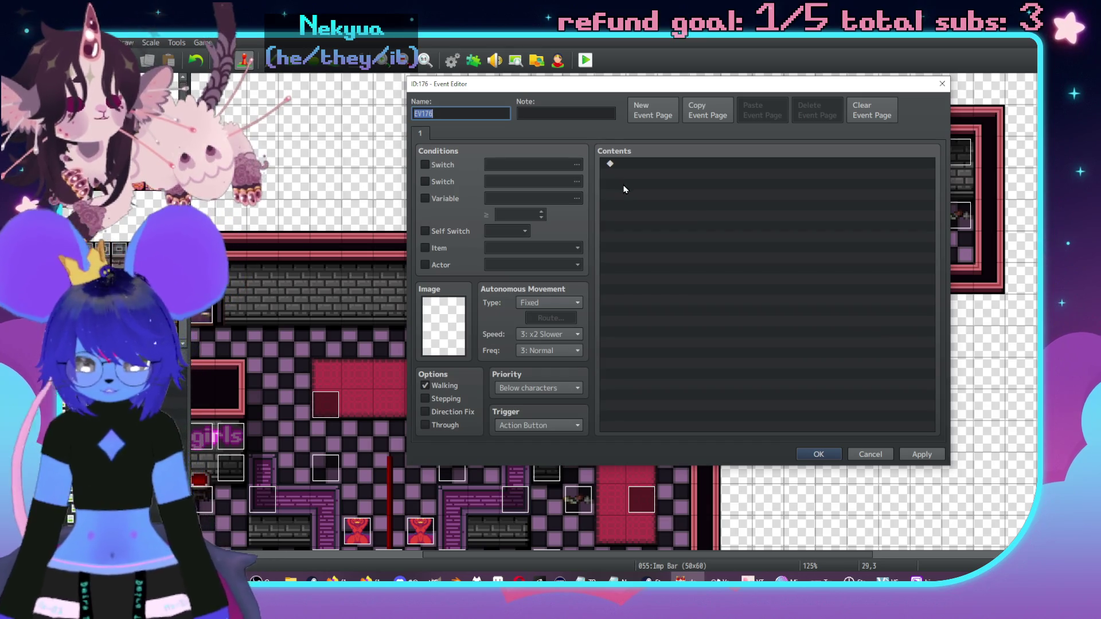
pyautogui.click(534, 388)
pyautogui.click(533, 414)
# Step: Add a Show Text about a damaged flier, "Writing for the female gaze, A Primer", an offered course
pyautogui.doubleClick(636, 168)
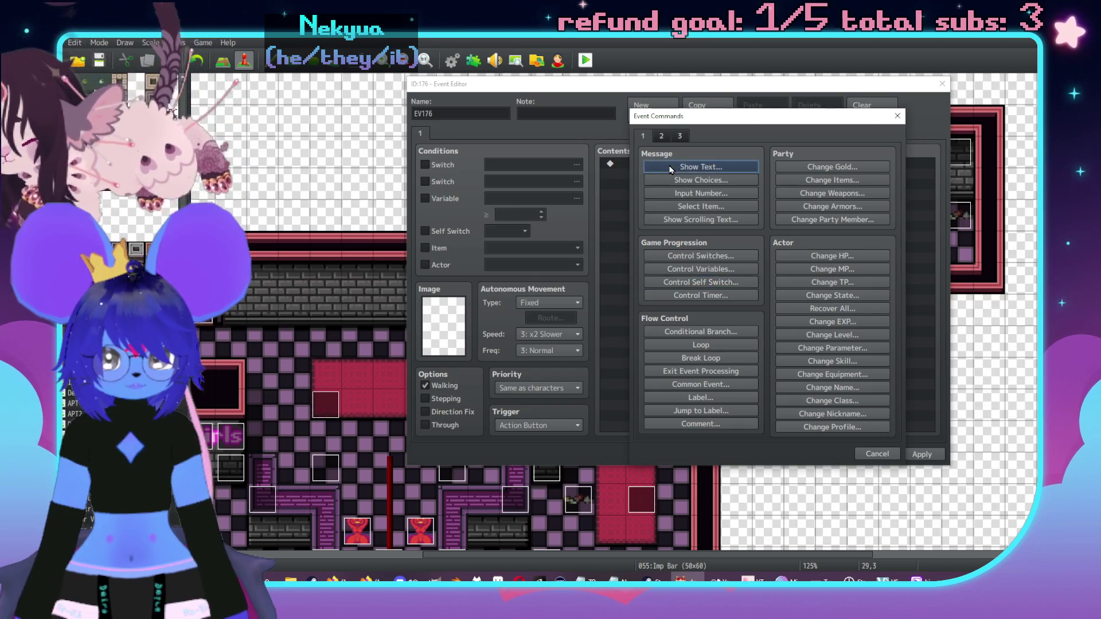
pyautogui.click(728, 168)
pyautogui.write('damaged')
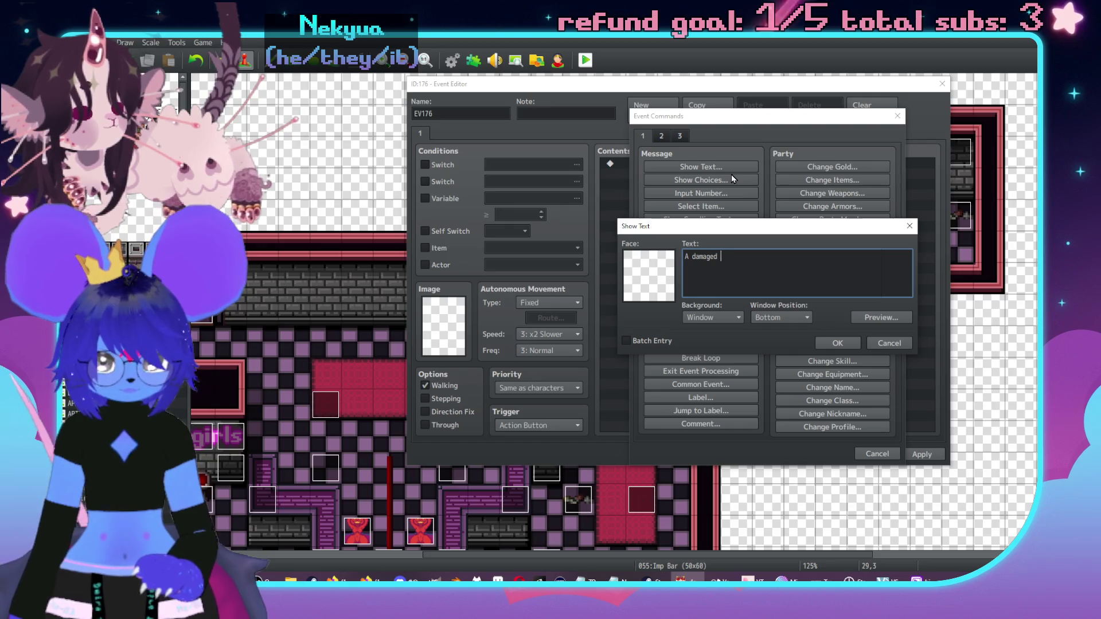
pyautogui.write(' flier is pinned to t')
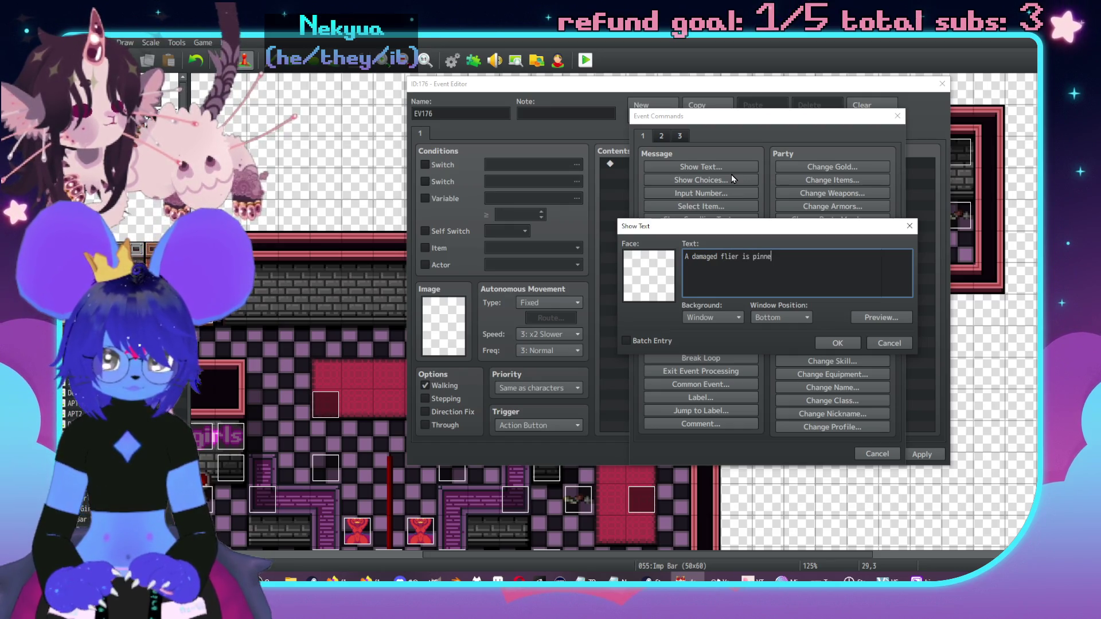
pyautogui.write('he wall.\\. ')
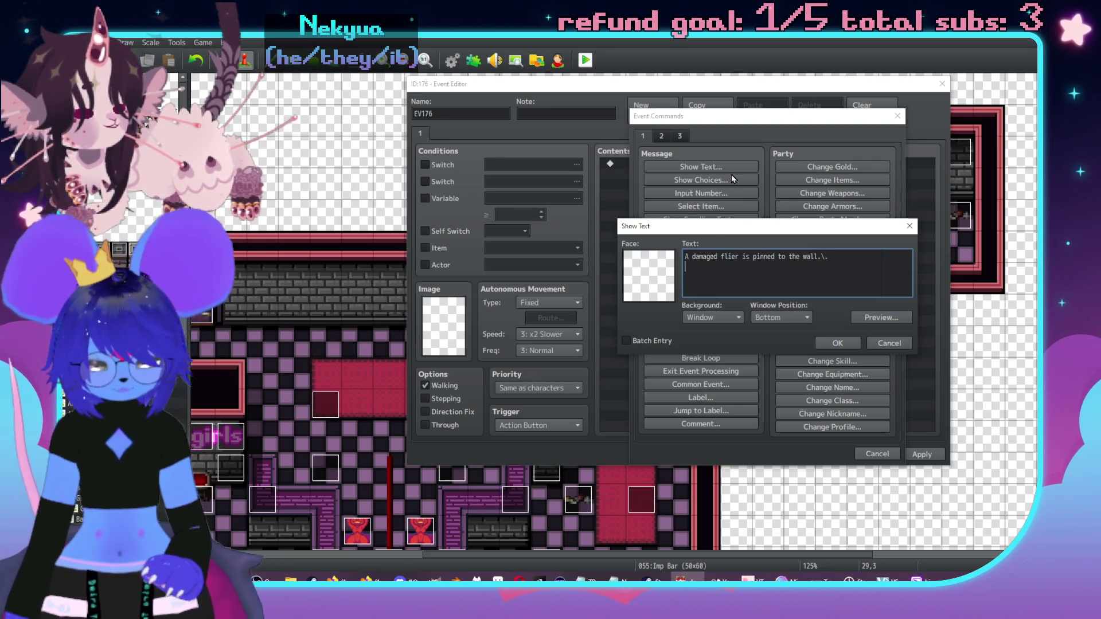
pyautogui.write('"Writing for the ')
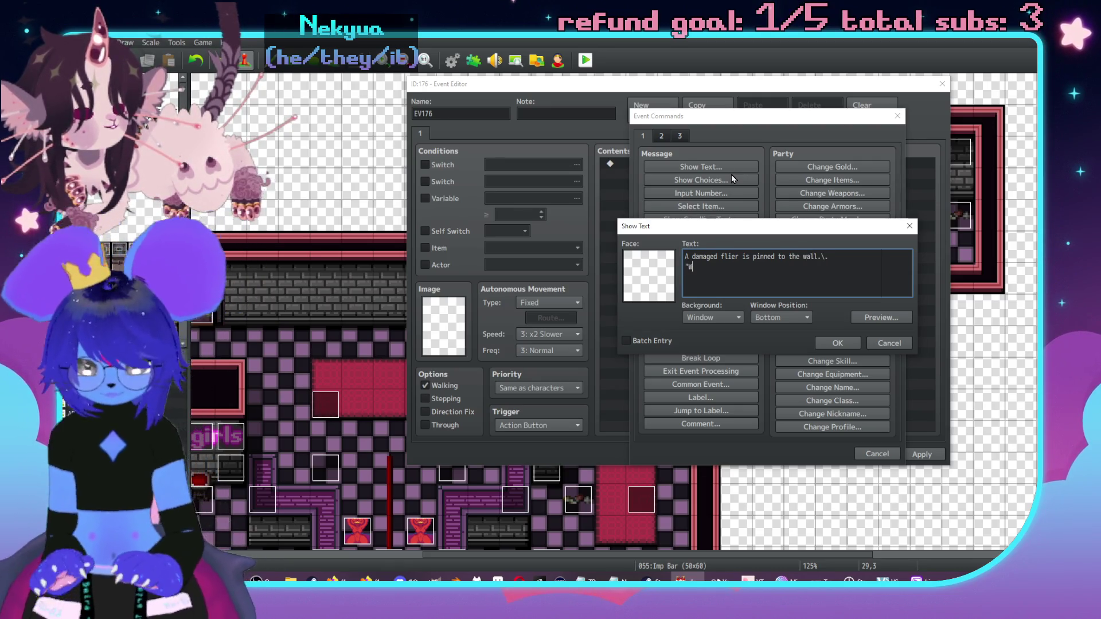
pyautogui.write('female gaze')
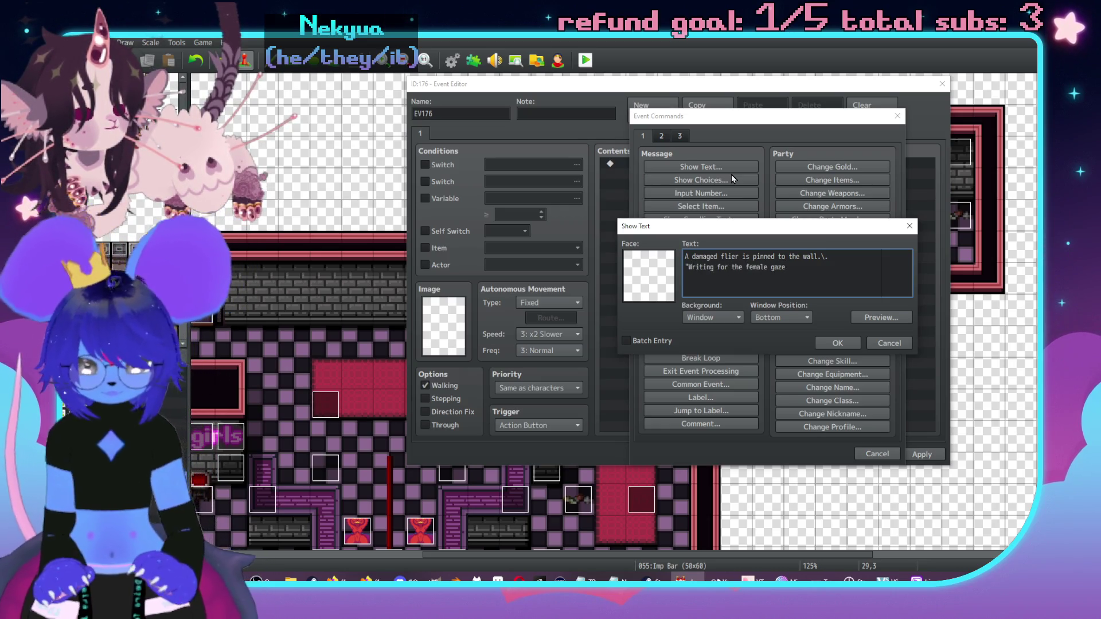
pyautogui.write(', a')
pyautogui.press('BackSpace')
pyautogui.write('A Primary"')
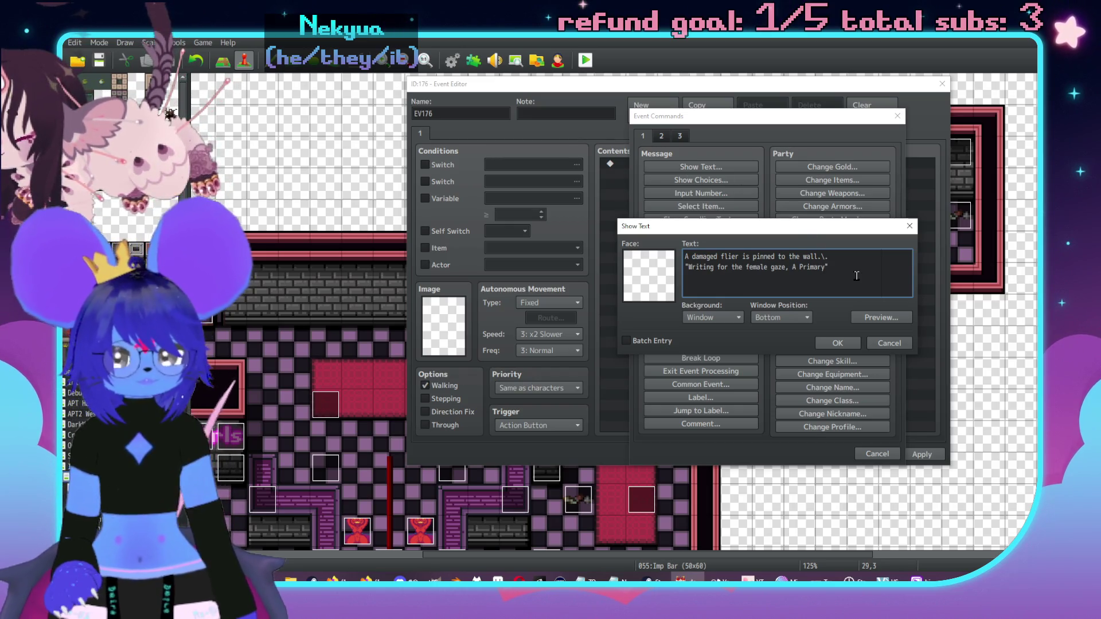
pyautogui.press('Left')
pyautogui.write('.')
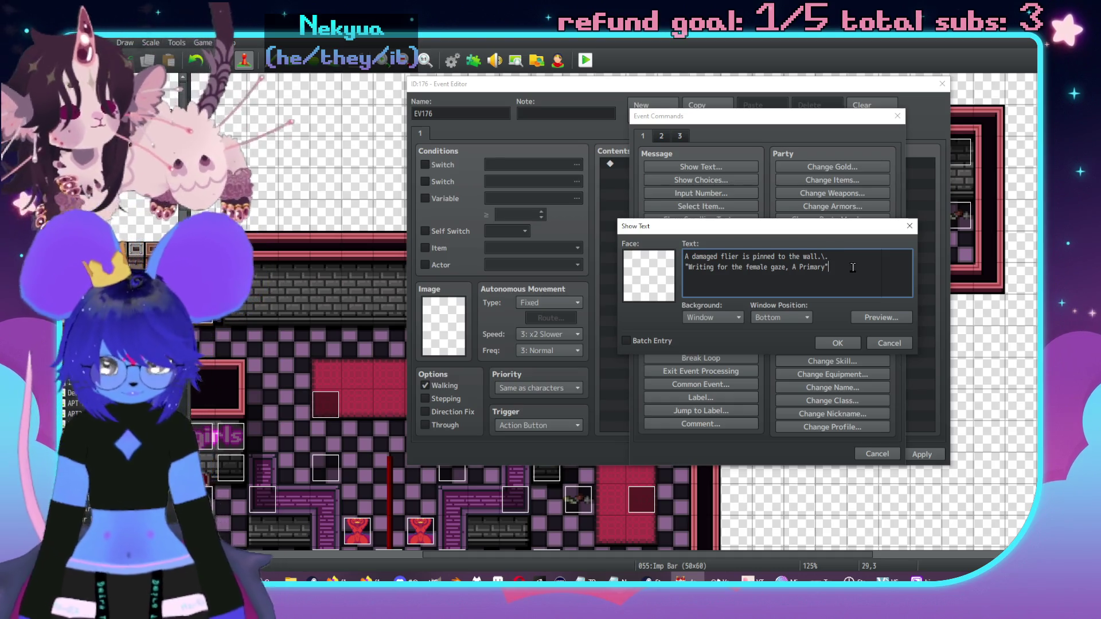
pyautogui.press('BackSpace')
pyautogui.press('BackSpace')
pyautogui.press('Right')
pyautogui.write('.')
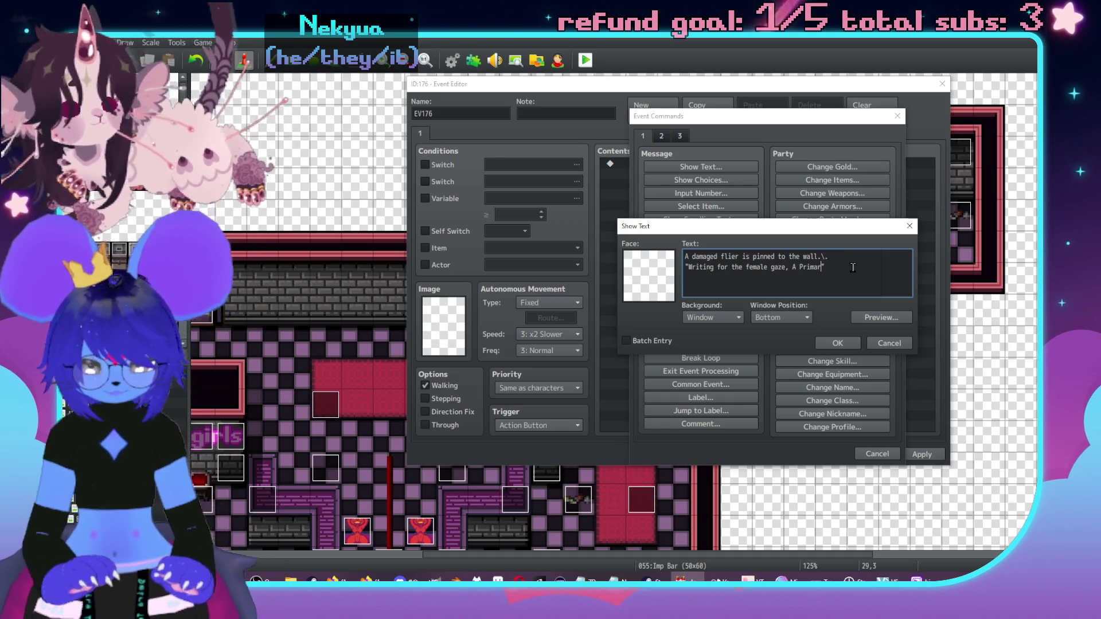
pyautogui.press('BackSpace')
pyautogui.press('BackSpace')
pyautogui.press('BackSpace')
pyautogui.write('er".\\')
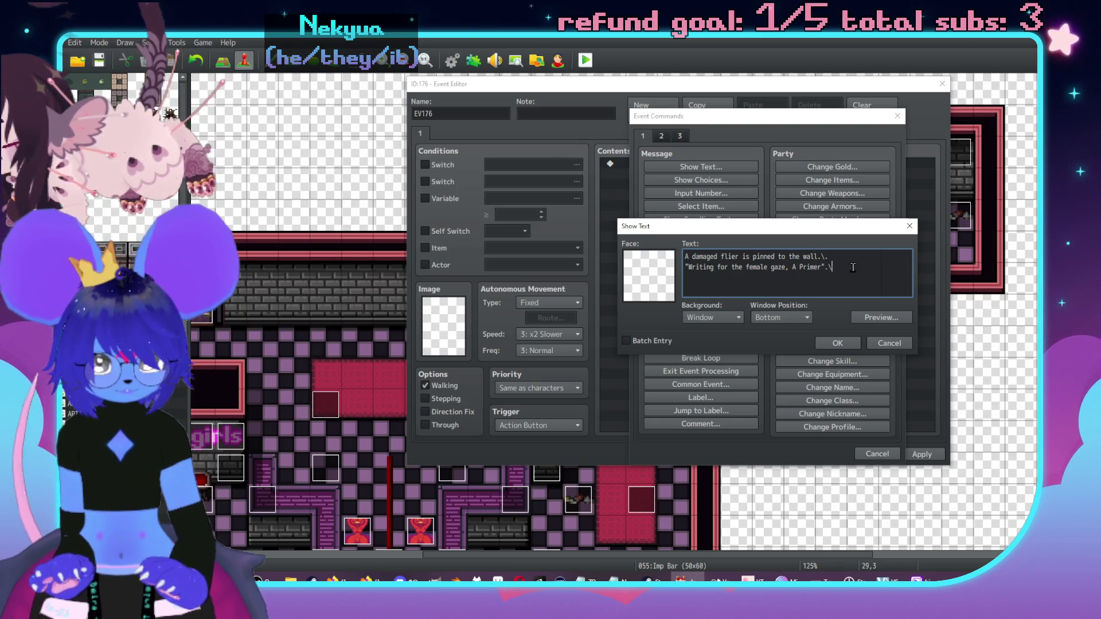
pyautogui.write('|')
pyautogui.press('Return')
pyautogui.write('It seems like')
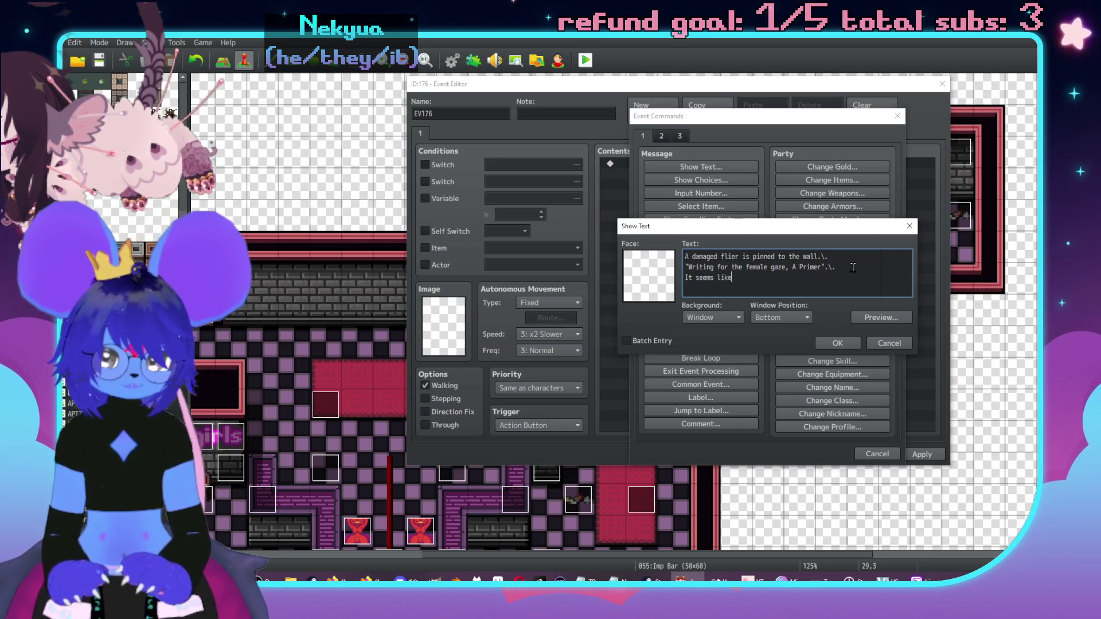
pyautogui.write(' an ')
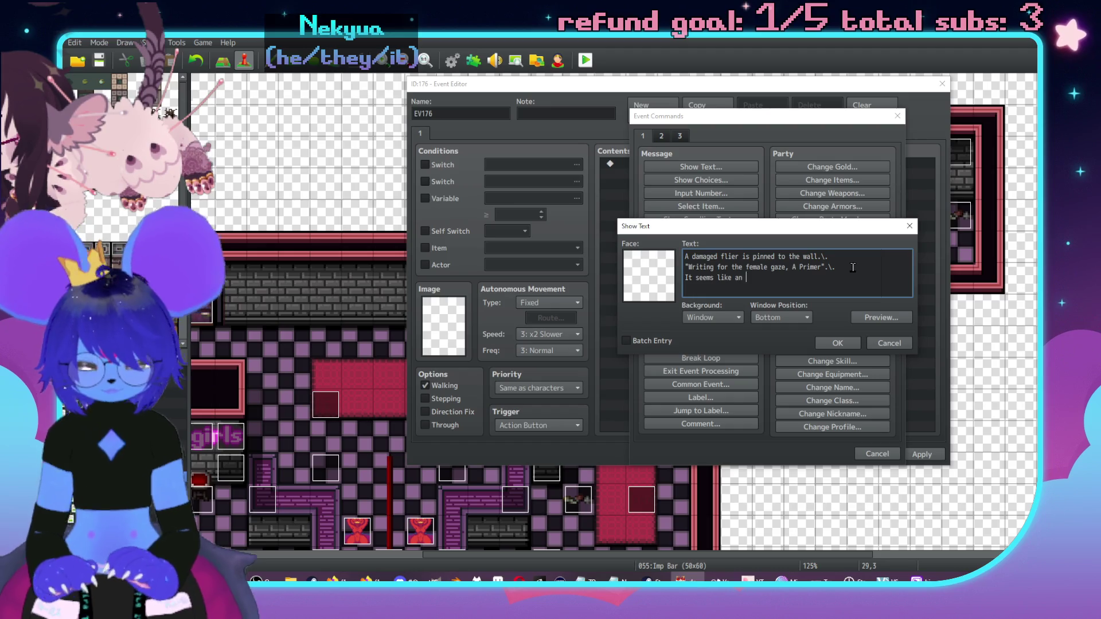
pyautogui.write('offered course.')
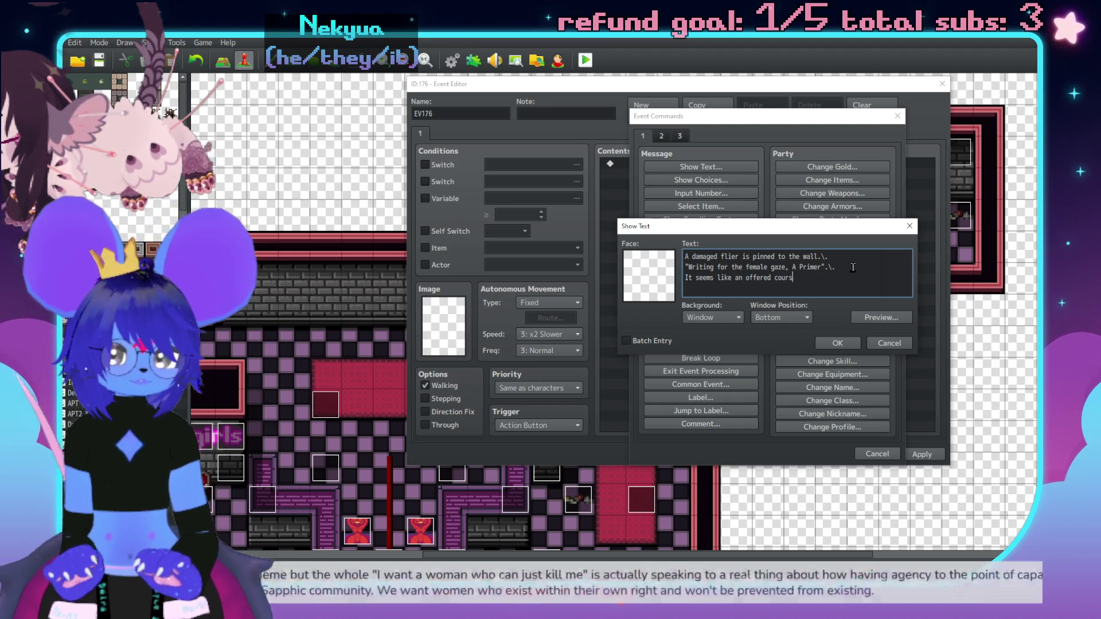
pyautogui.click(826, 343)
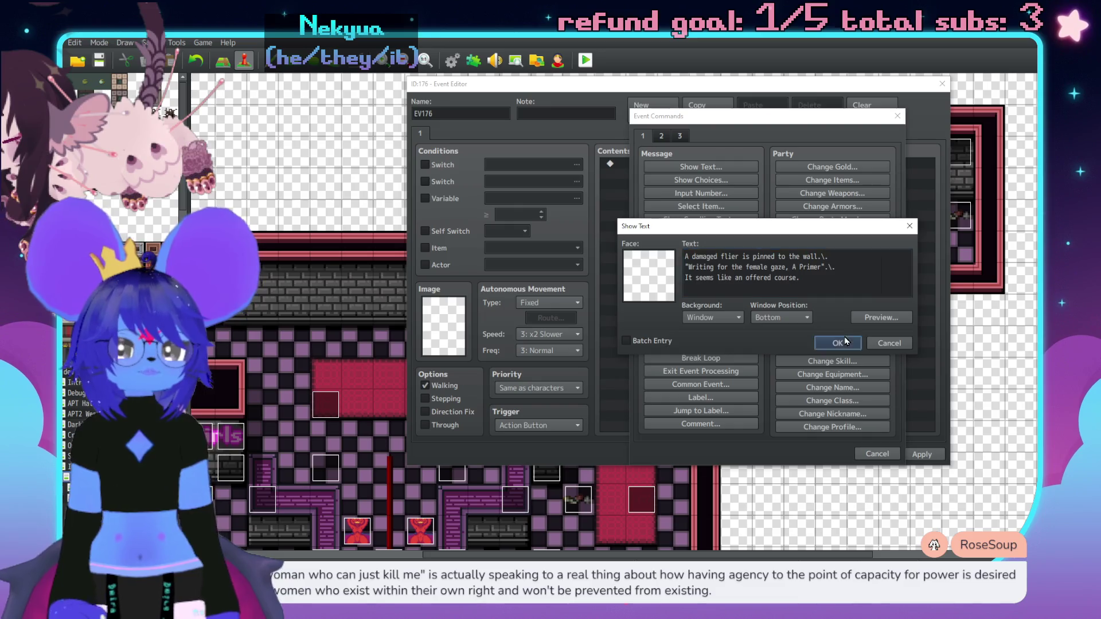
pyautogui.click(916, 456)
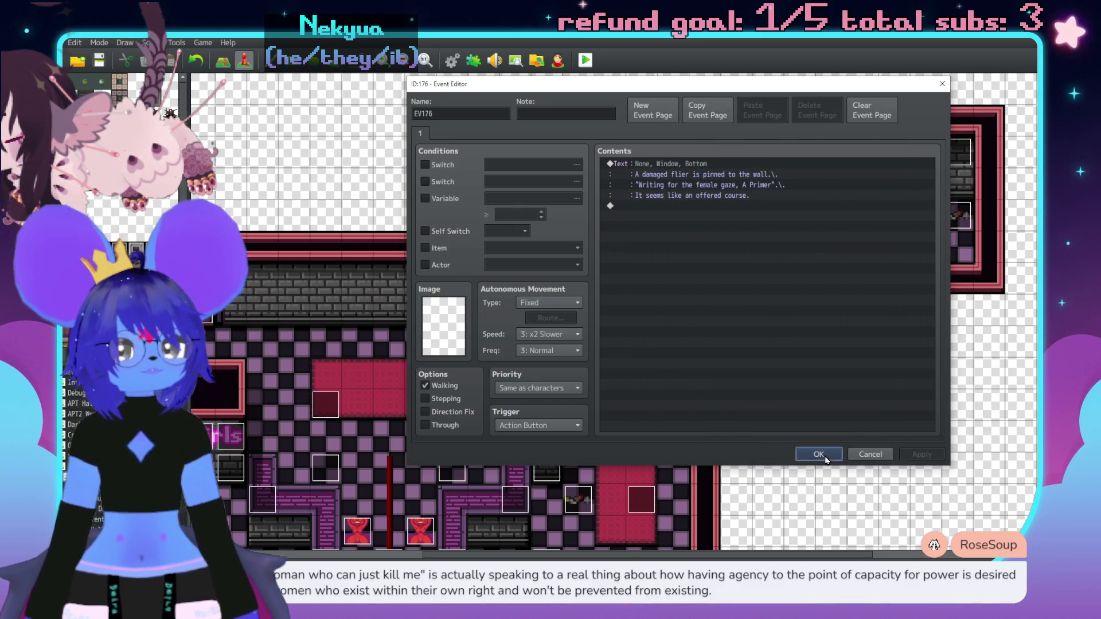
# Step: Save EV176 and return to the Imp Bar map
pyautogui.click(826, 455)
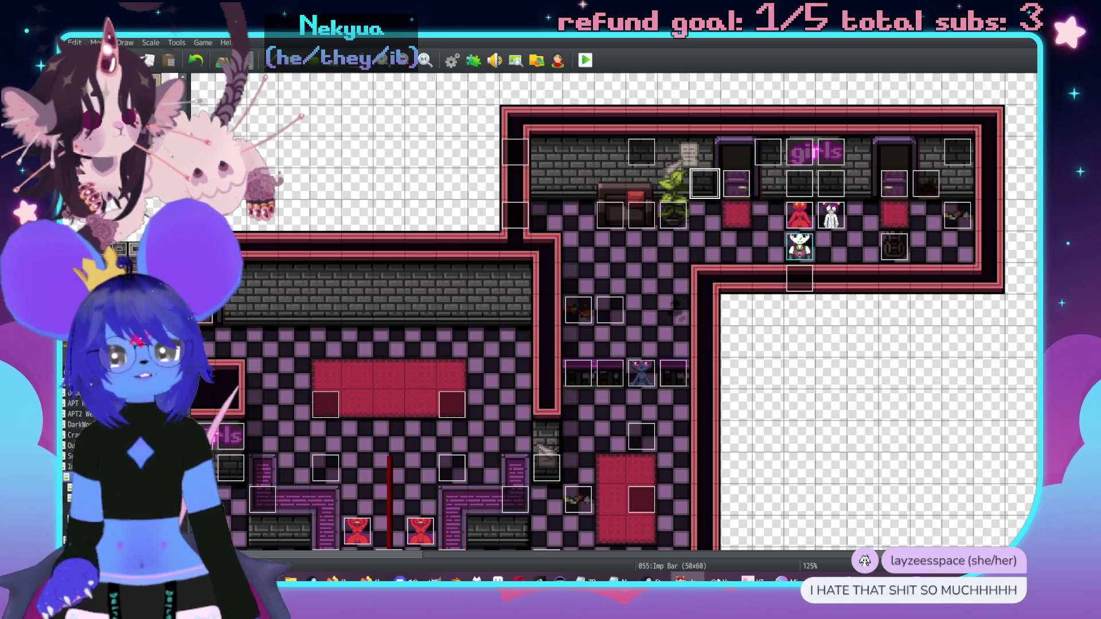
pyautogui.hscroll(-5, 797, 366)
pyautogui.scroll(-2, 588, 295)
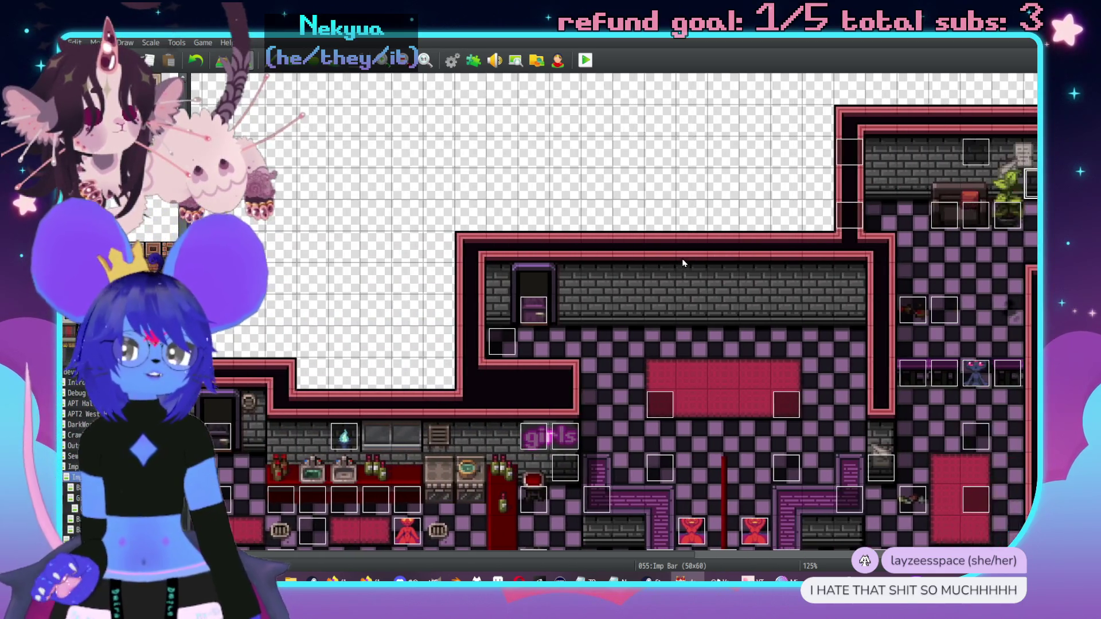
pyautogui.middleClick(692, 386)
pyautogui.middleClick(912, 281)
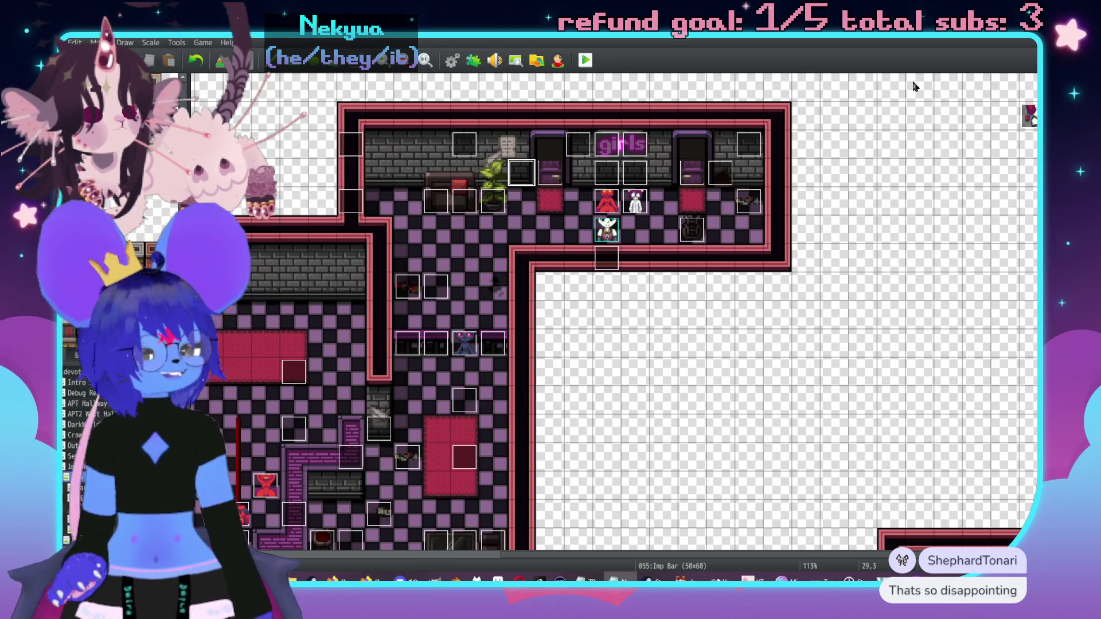
pyautogui.middleClick(808, 165)
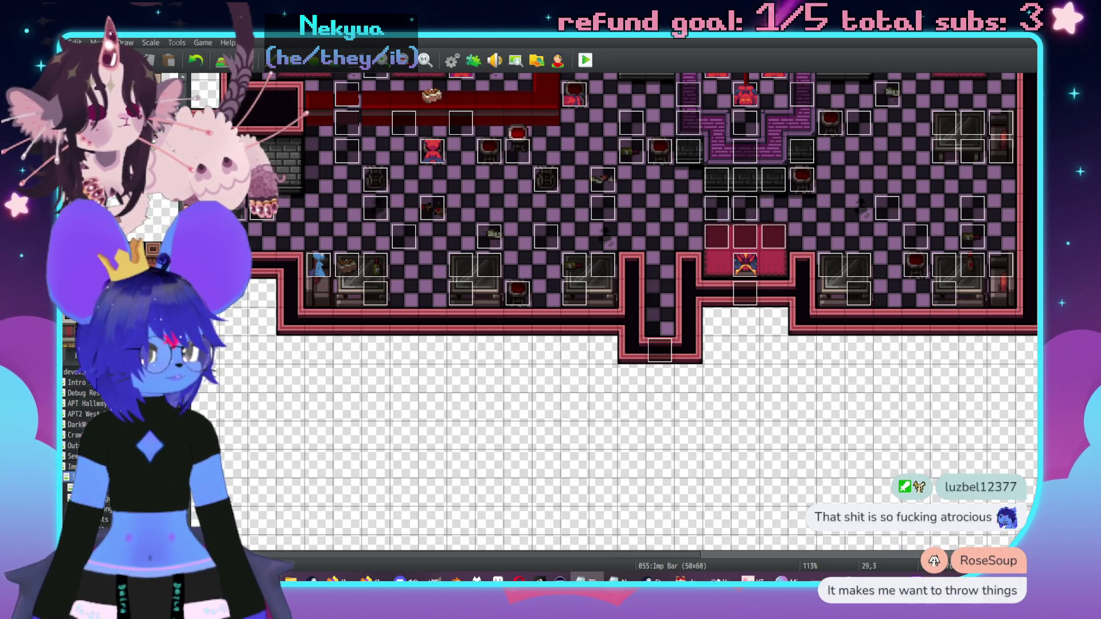
pyautogui.hscroll(3, 731, 285)
pyautogui.scroll(2, 731, 284)
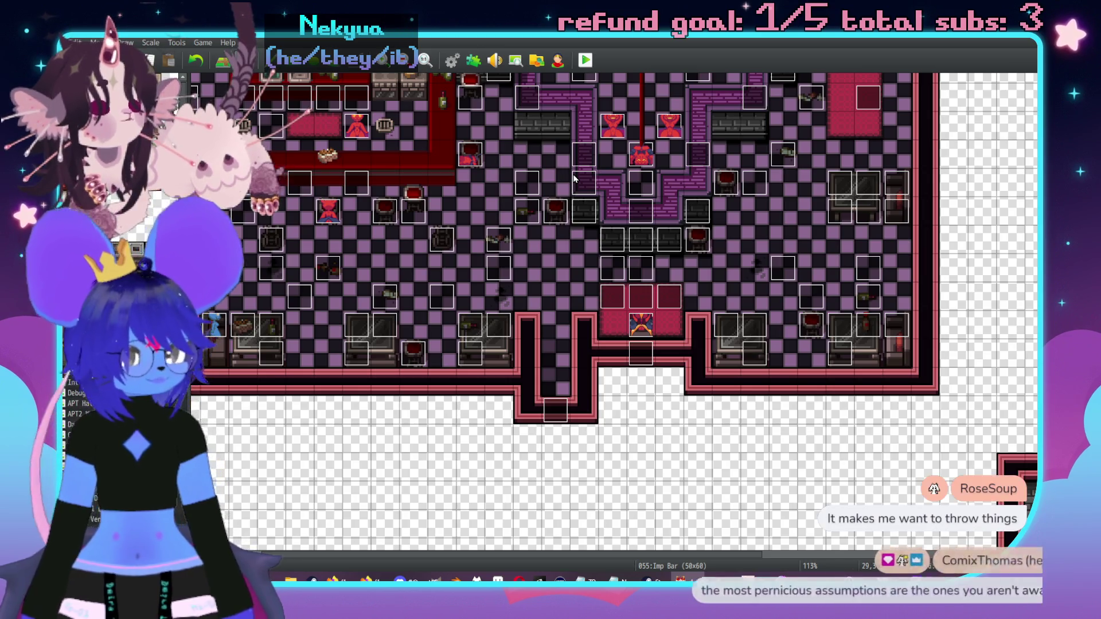
pyautogui.scroll(2, 686, 351)
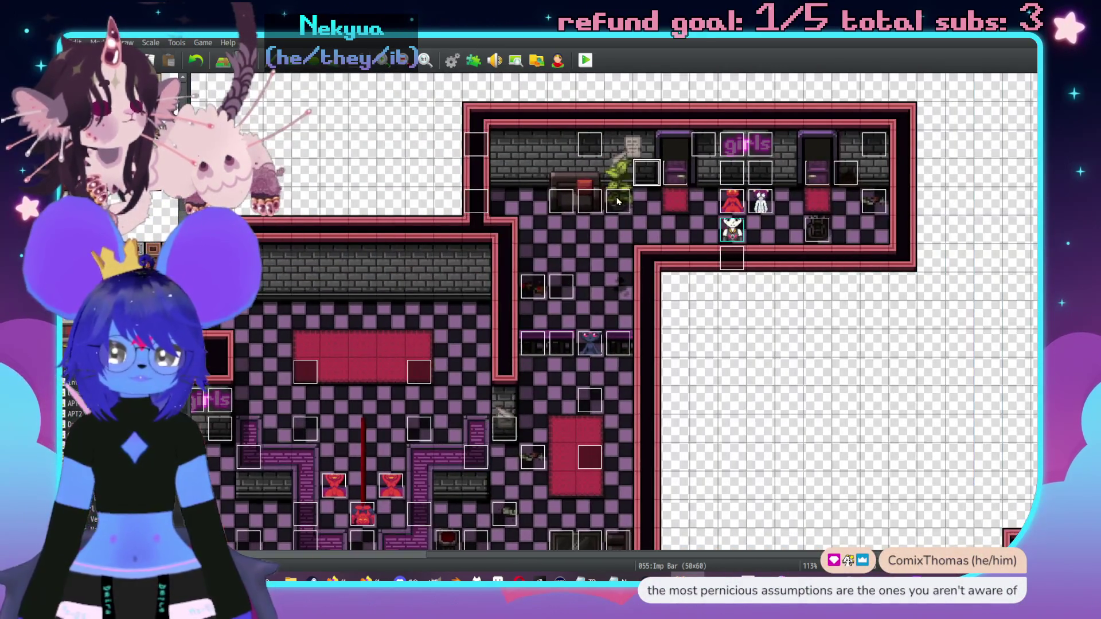
pyautogui.doubleClick(673, 167)
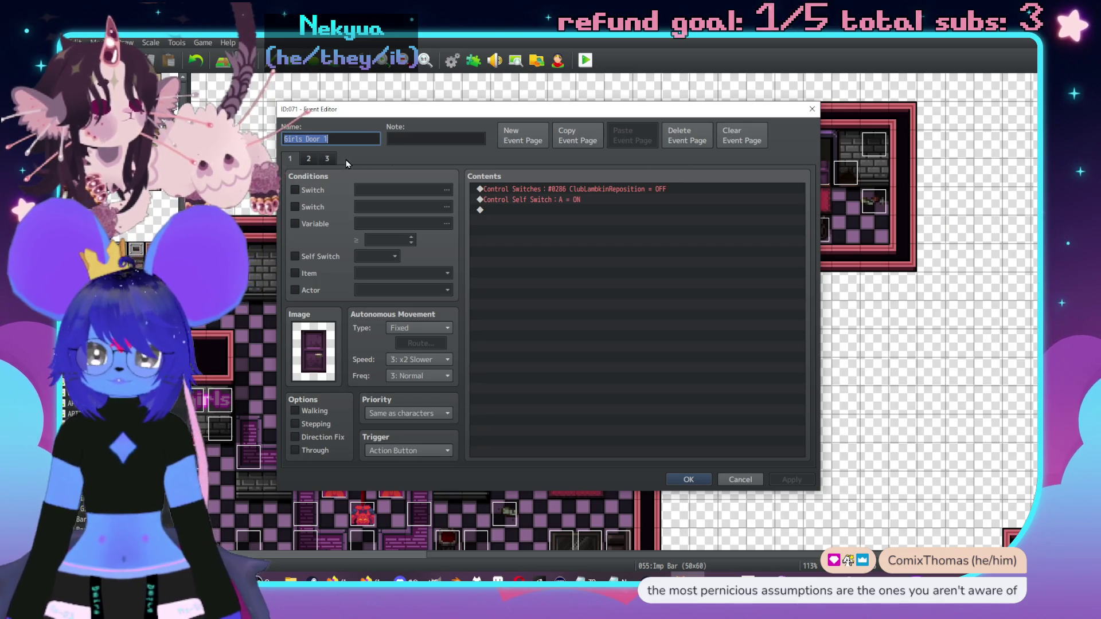
# Step: On Girls Door 1's page 3, add a Conditional Branch for switch 0361 GDComplete OFF
pyautogui.click(330, 158)
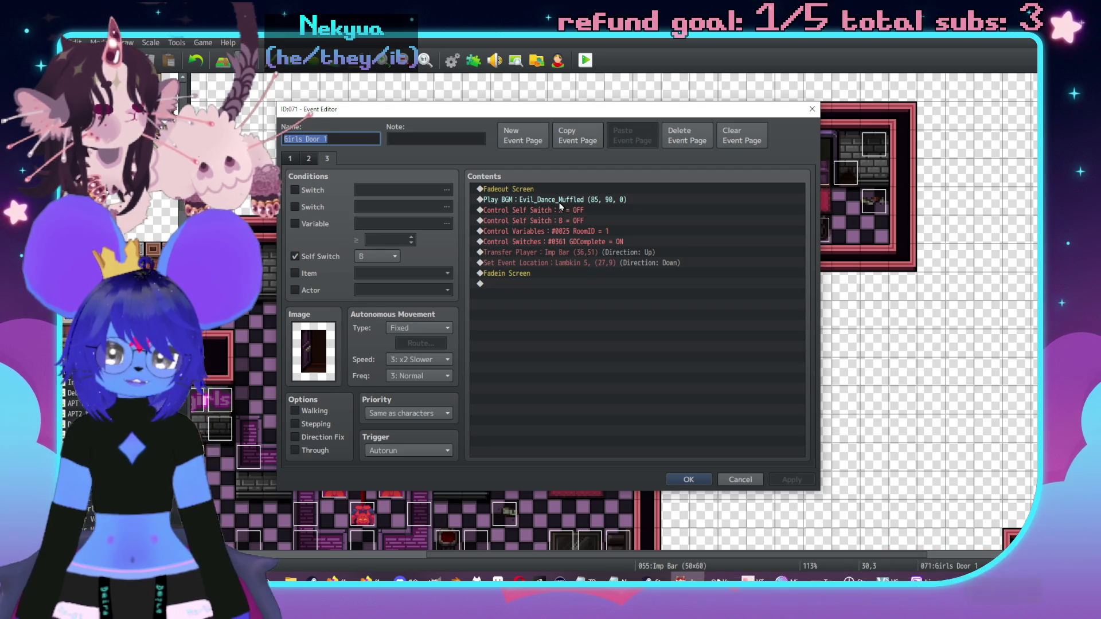
pyautogui.doubleClick(504, 284)
pyautogui.moveTo(577, 148); pyautogui.dragTo(691, 159)
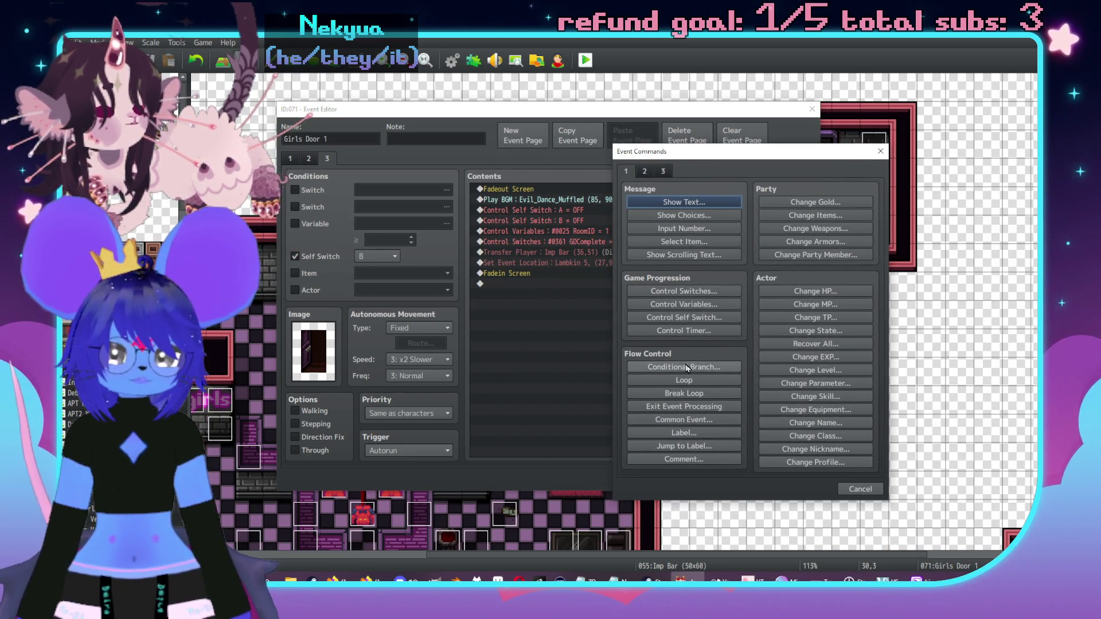
pyautogui.click(683, 367)
pyautogui.click(721, 260)
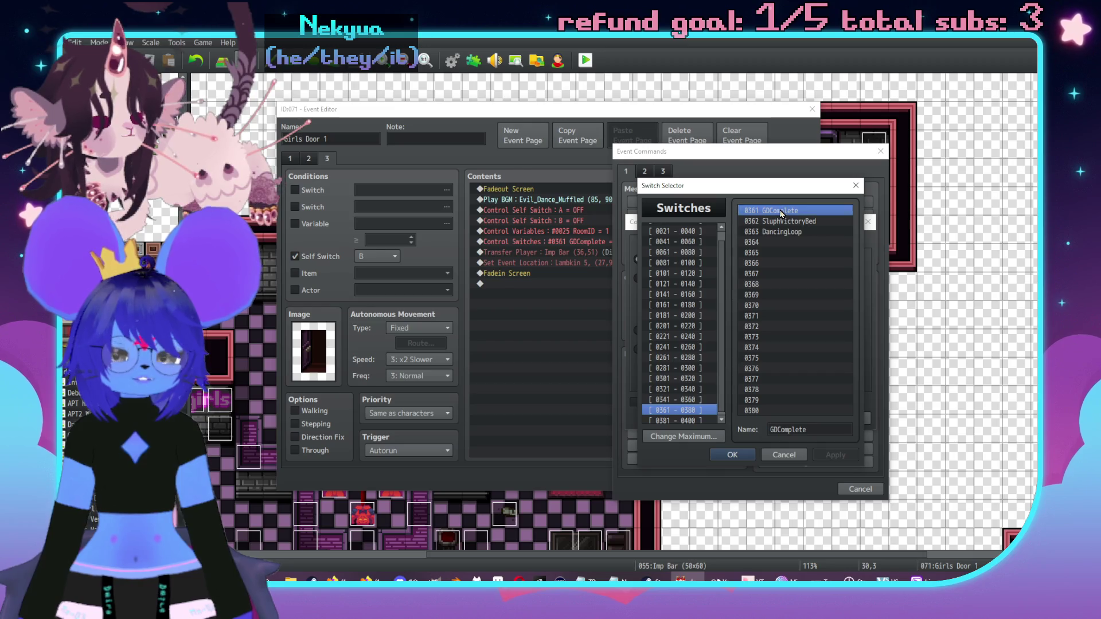
pyautogui.doubleClick(774, 211)
pyautogui.click(820, 261)
pyautogui.click(831, 285)
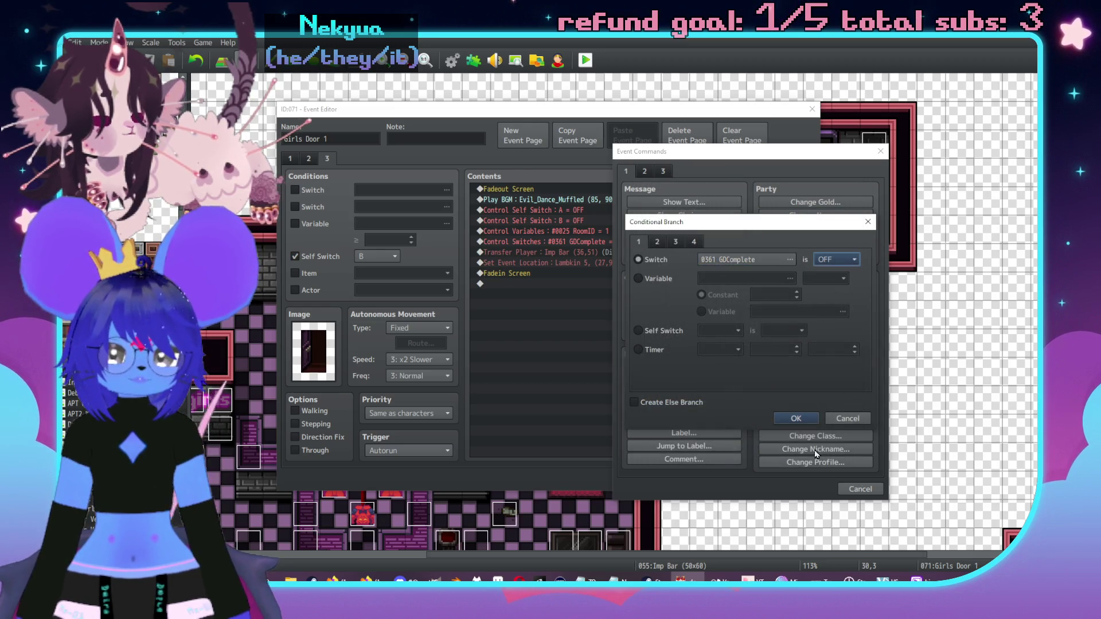
pyautogui.click(796, 418)
# Step: Move the Play BGM command inside the GDComplete branch, copy the branch, and save
pyautogui.click(612, 233)
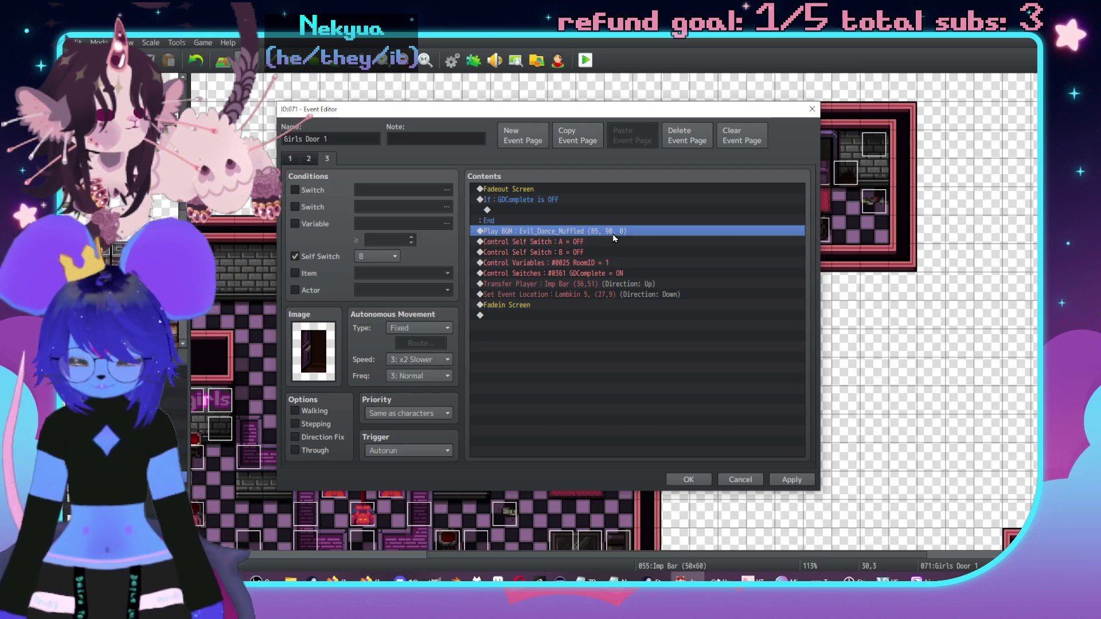
pyautogui.hotkey('ctrl', 'x')
pyautogui.click(583, 210)
pyautogui.hotkey('ctrl', 'v')
pyautogui.click(562, 199)
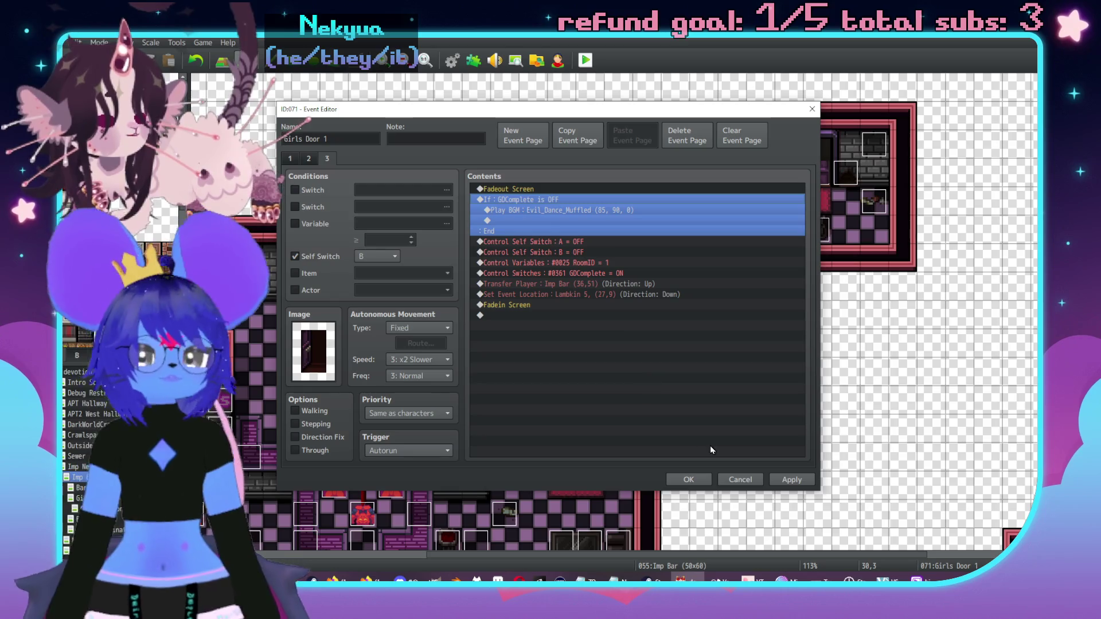
pyautogui.click(792, 479)
pyautogui.click(688, 482)
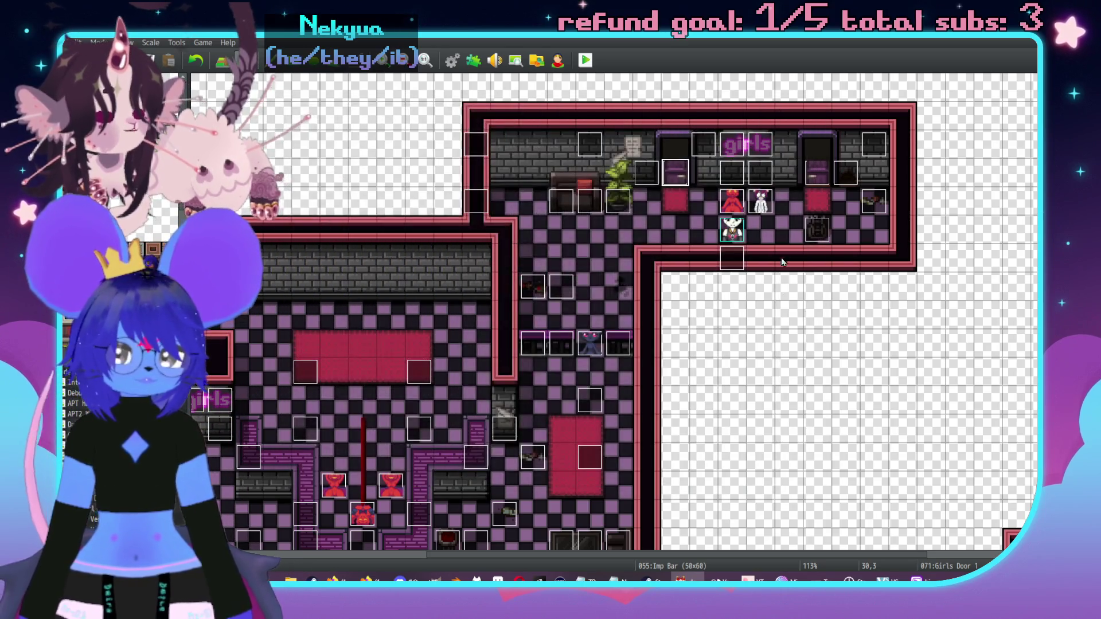
# Step: Replace Girls Door 2's page 3 Play BGM with the copied GDComplete branch
pyautogui.doubleClick(818, 173)
pyautogui.click(328, 160)
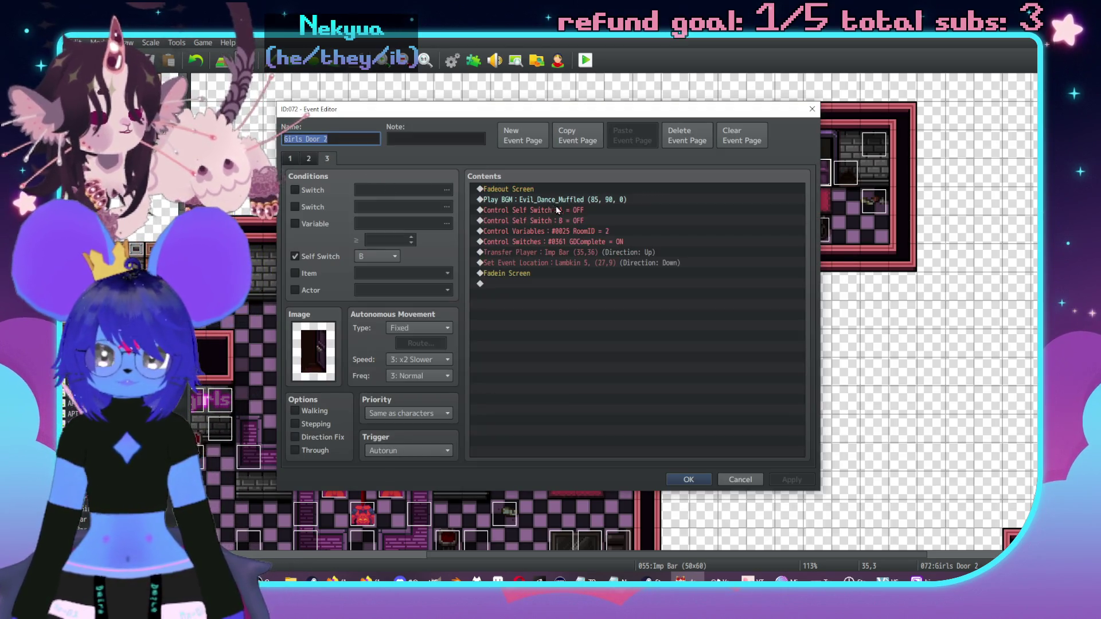
pyautogui.click(559, 199)
pyautogui.hotkey('ctrl', 'v')
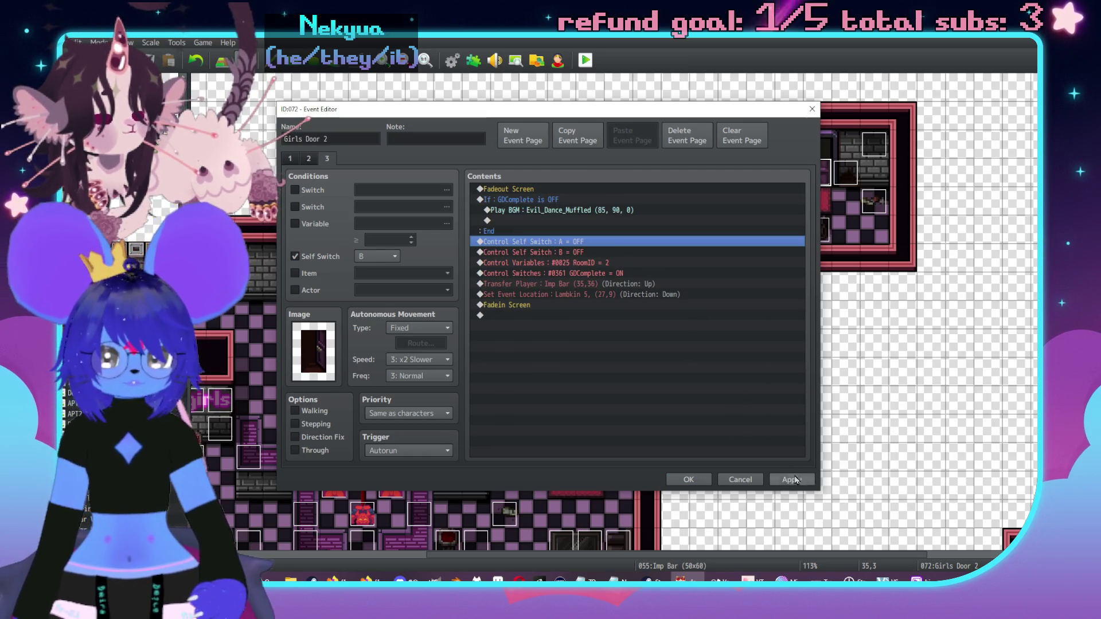
pyautogui.click(792, 480)
pyautogui.click(688, 480)
# Step: Swap the other Girls Door 1's unconditional Play BGM for the GDComplete branch
pyautogui.scroll(-5, 890, 450)
pyautogui.hscroll(2, 854, 385)
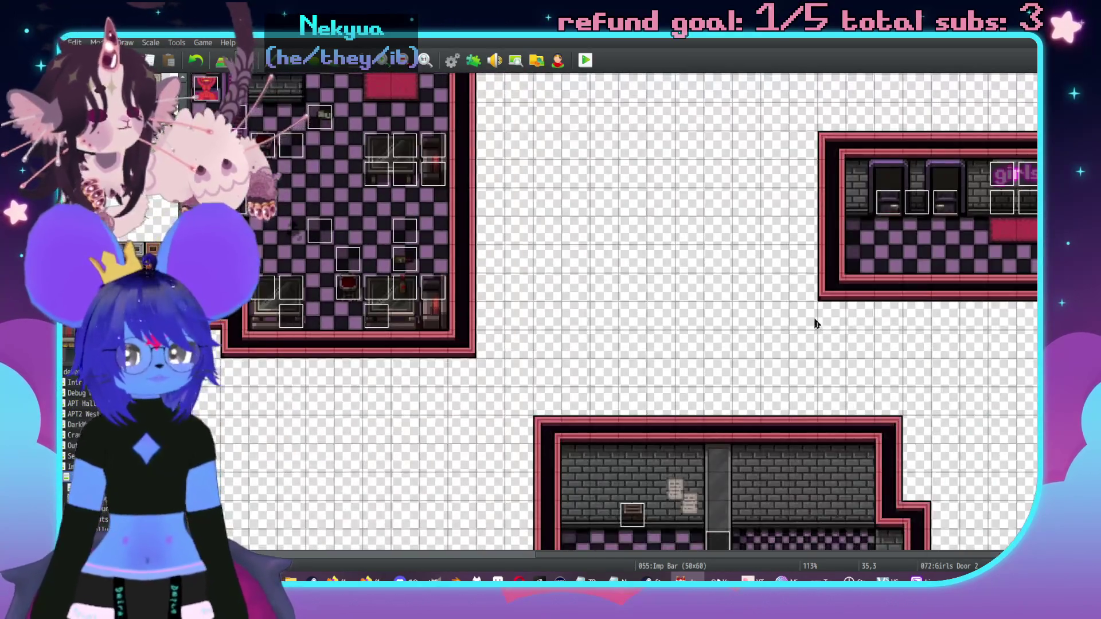
pyautogui.scroll(1, 816, 320)
pyautogui.doubleClick(896, 259)
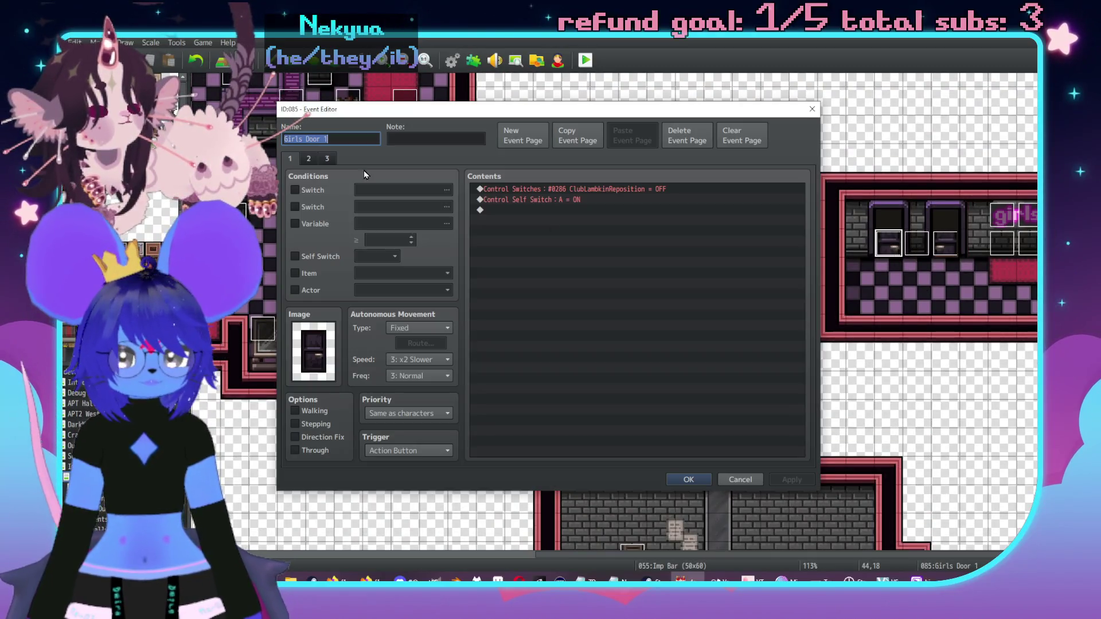
pyautogui.click(327, 158)
pyautogui.click(611, 200)
pyautogui.press('Delete')
pyautogui.hotkey('ctrl', 'v')
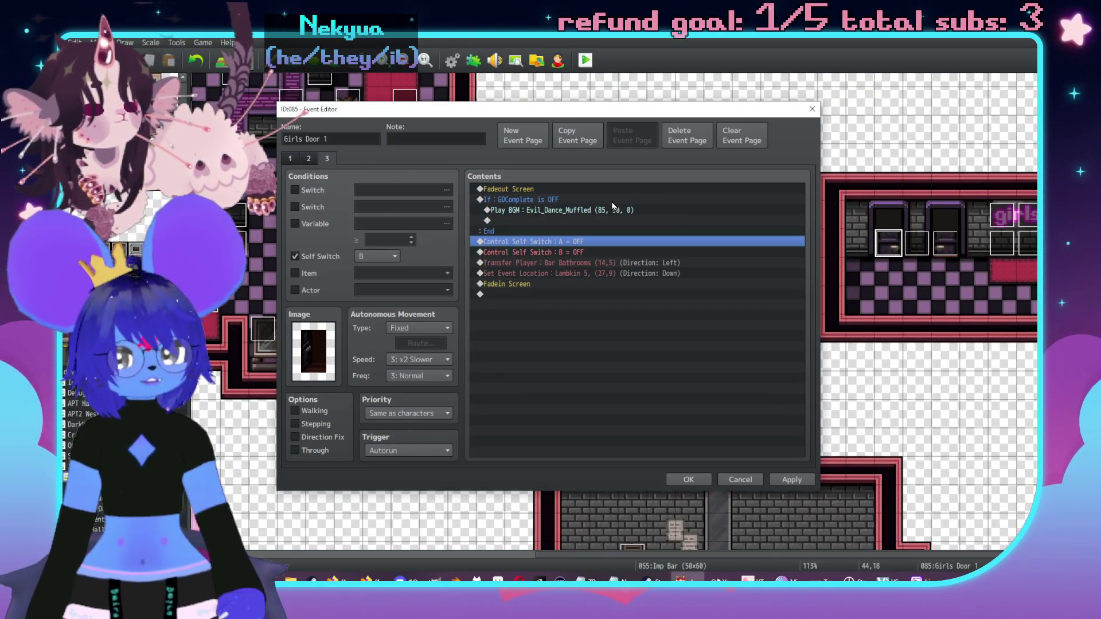
pyautogui.click(802, 481)
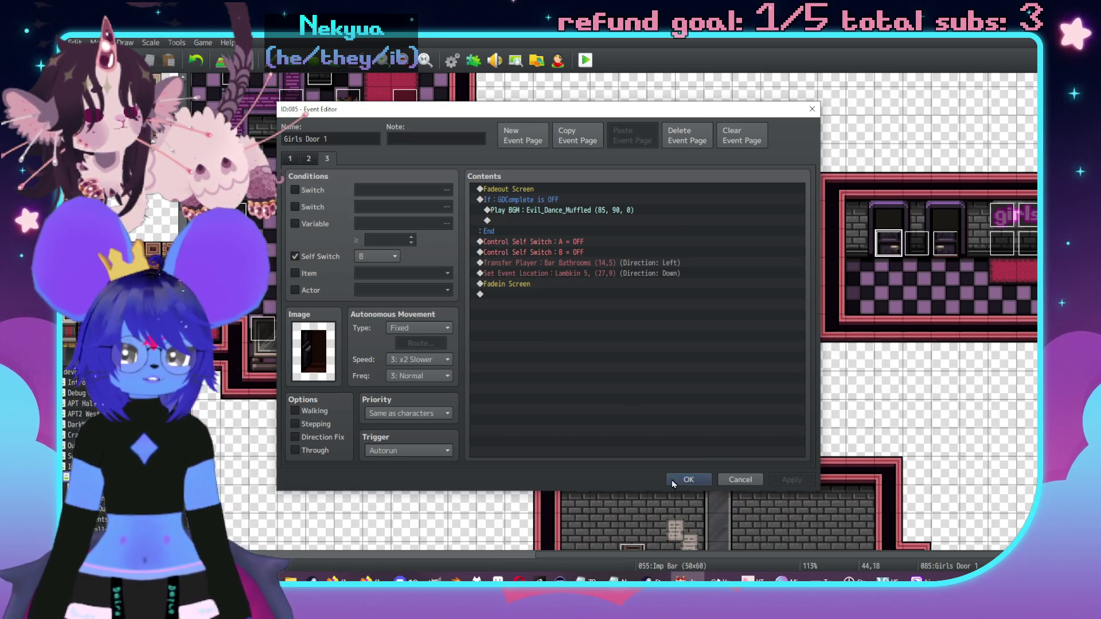
pyautogui.click(687, 480)
# Step: Check the next girls' door event's page 3 branch and close it
pyautogui.doubleClick(945, 243)
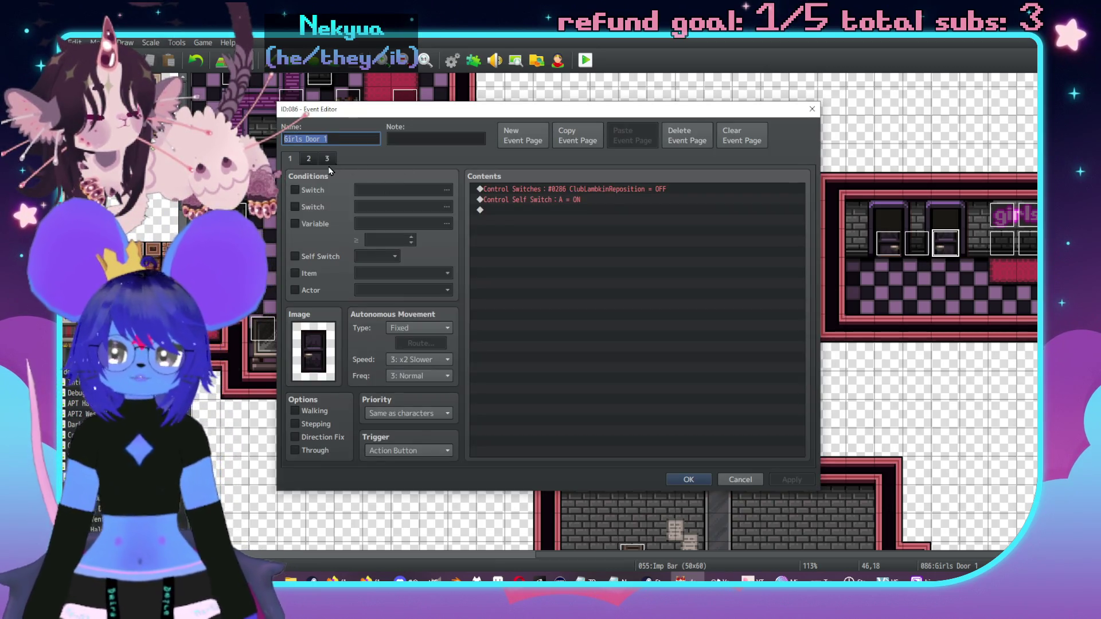
pyautogui.click(329, 160)
pyautogui.click(532, 200)
pyautogui.click(601, 240)
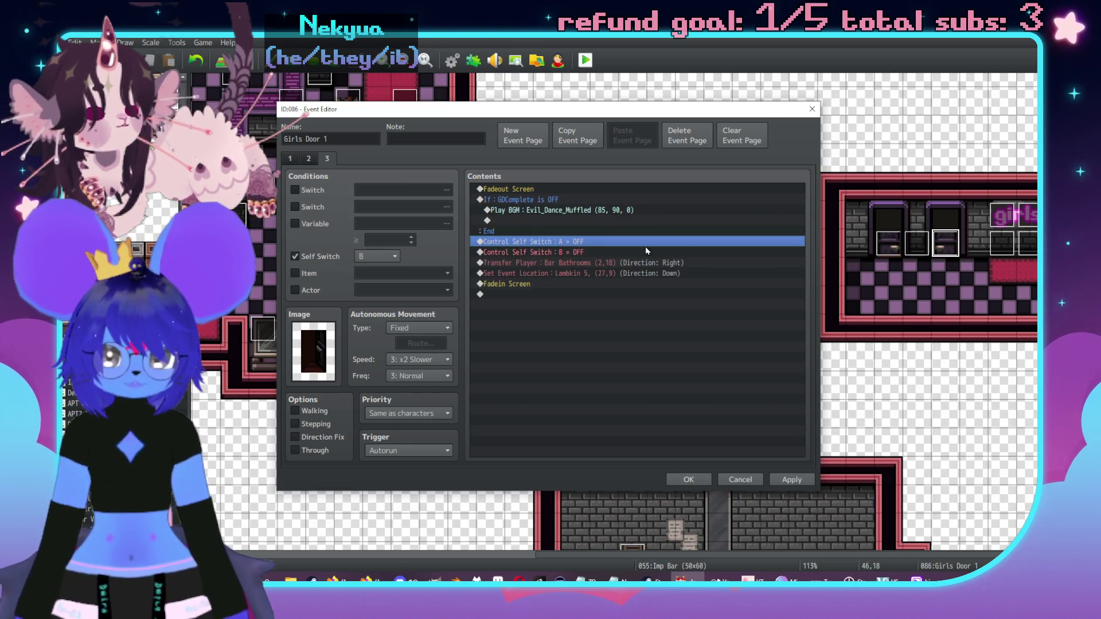
pyautogui.click(791, 480)
pyautogui.click(687, 479)
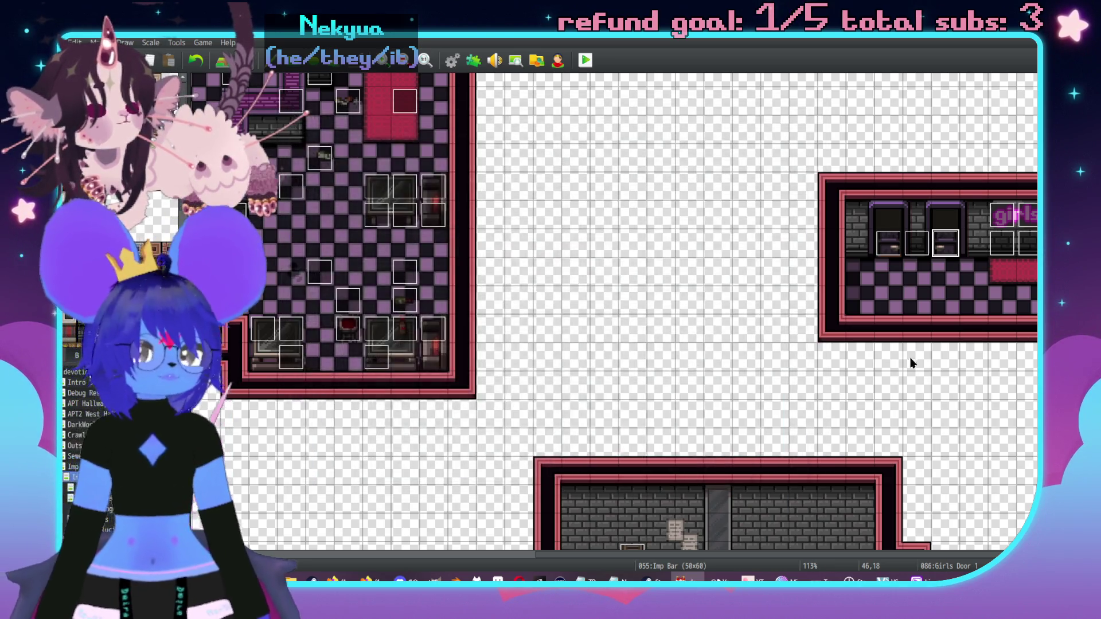
# Step: Review all three pages of the main room's Girls Door 1 event, leaving it unchanged
pyautogui.scroll(-3, 872, 300)
pyautogui.hscroll(5, 861, 310)
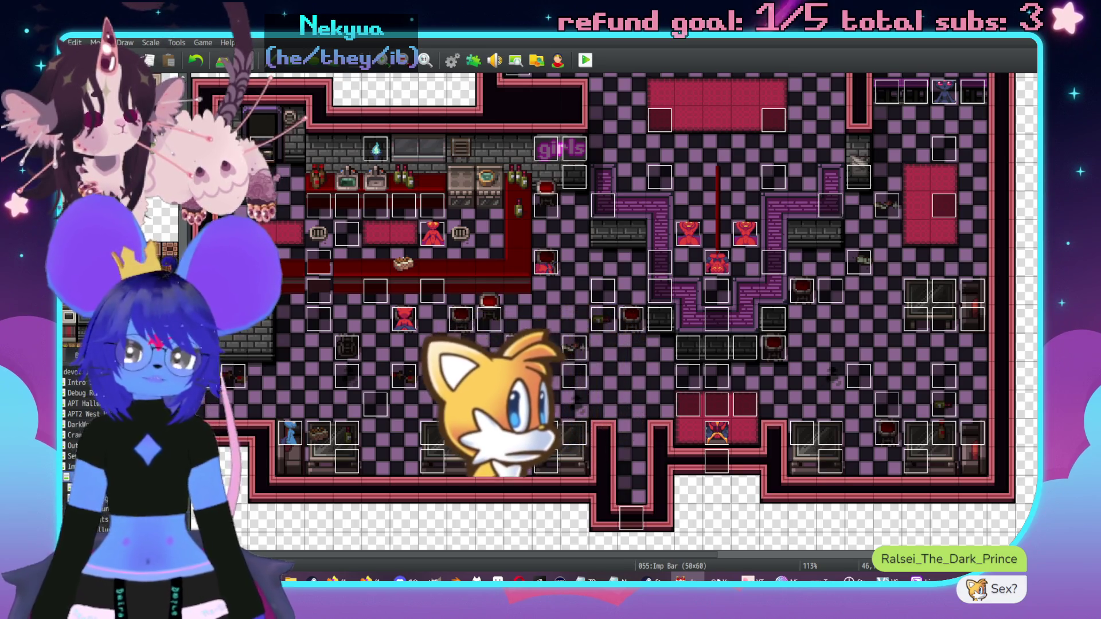
pyautogui.scroll(3, 291, 343)
pyautogui.hscroll(-1, 291, 343)
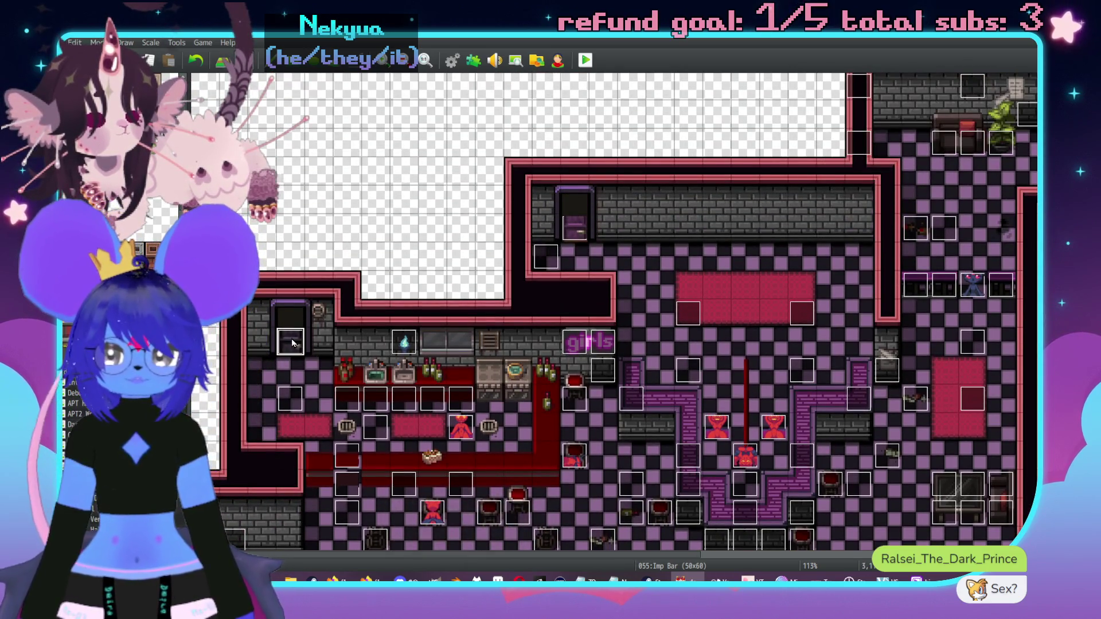
pyautogui.doubleClick(291, 342)
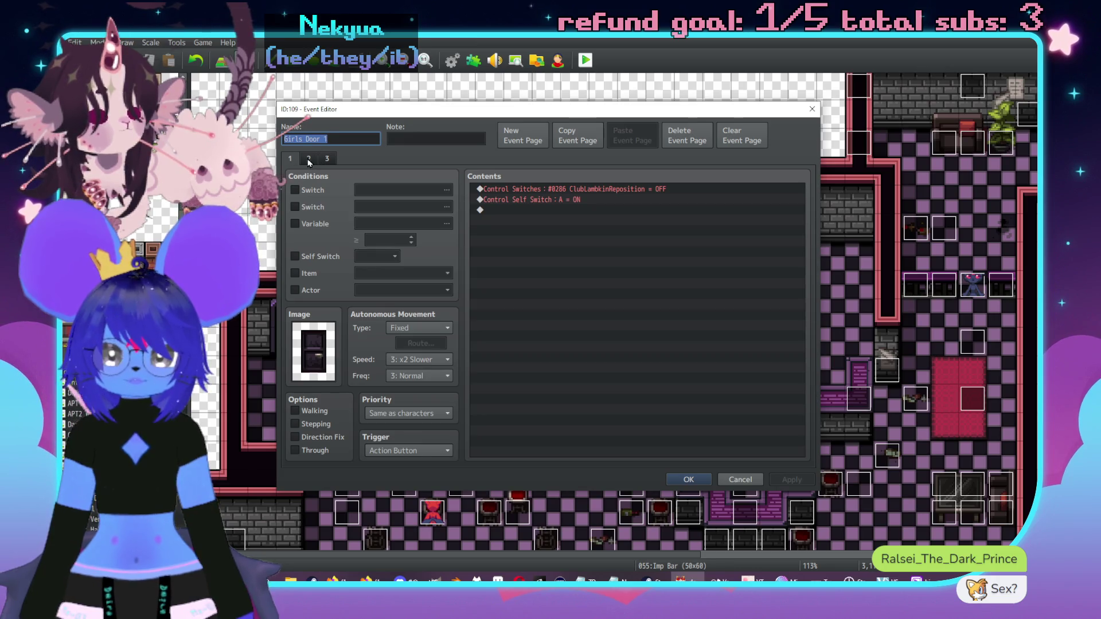
pyautogui.click(308, 159)
pyautogui.click(334, 156)
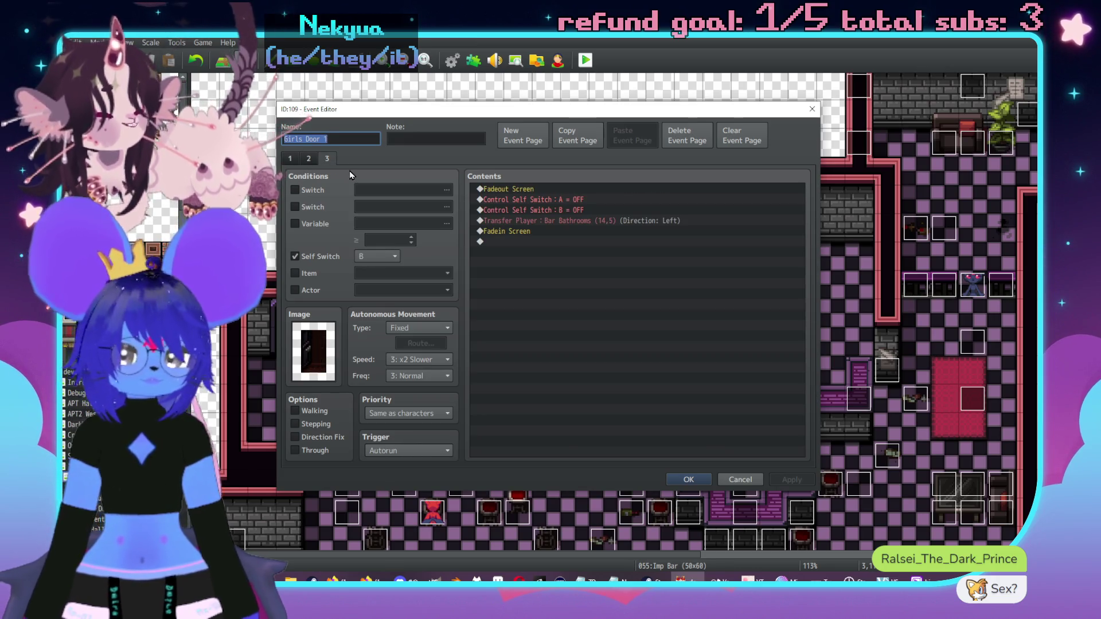
pyautogui.press('Escape')
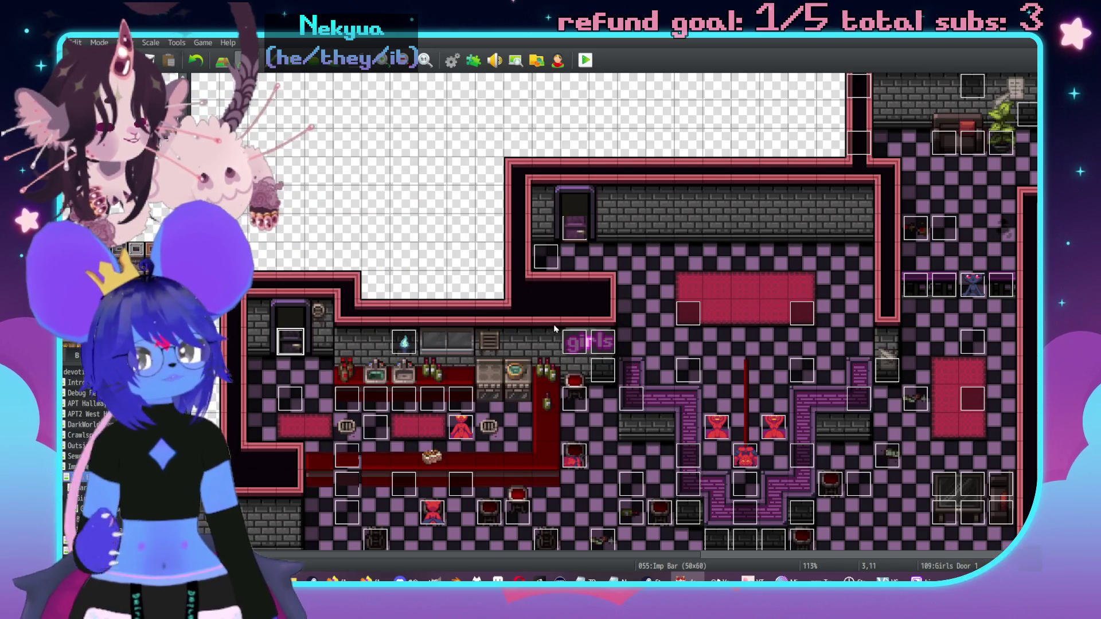
# Step: Inspect the third page of the other Girls Door 1 event and close it unchanged
pyautogui.hscroll(3, 559, 322)
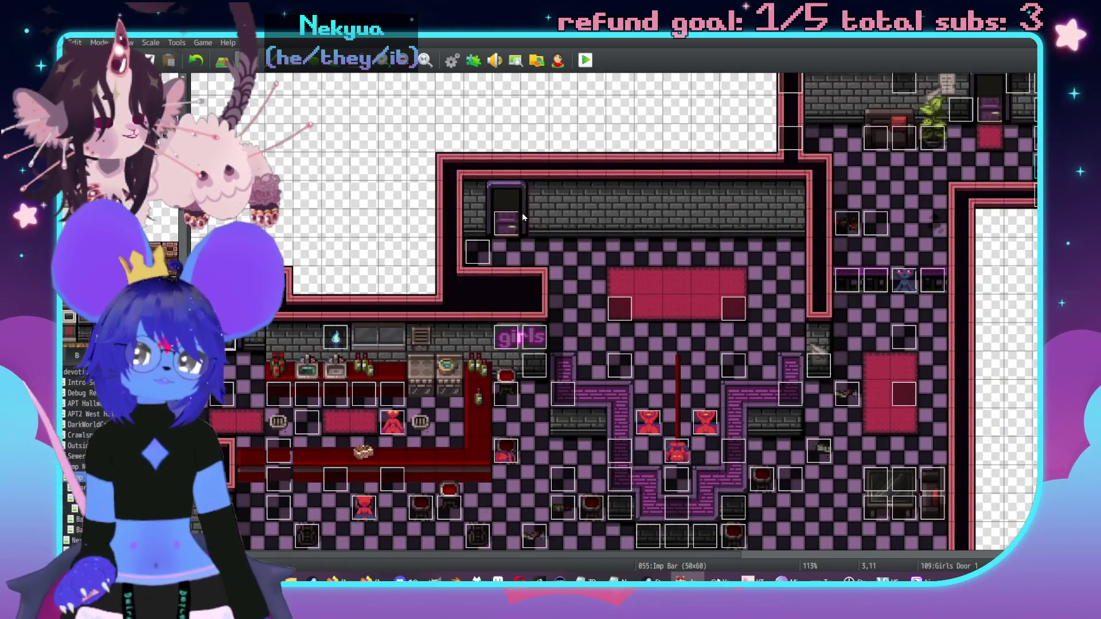
pyautogui.doubleClick(507, 222)
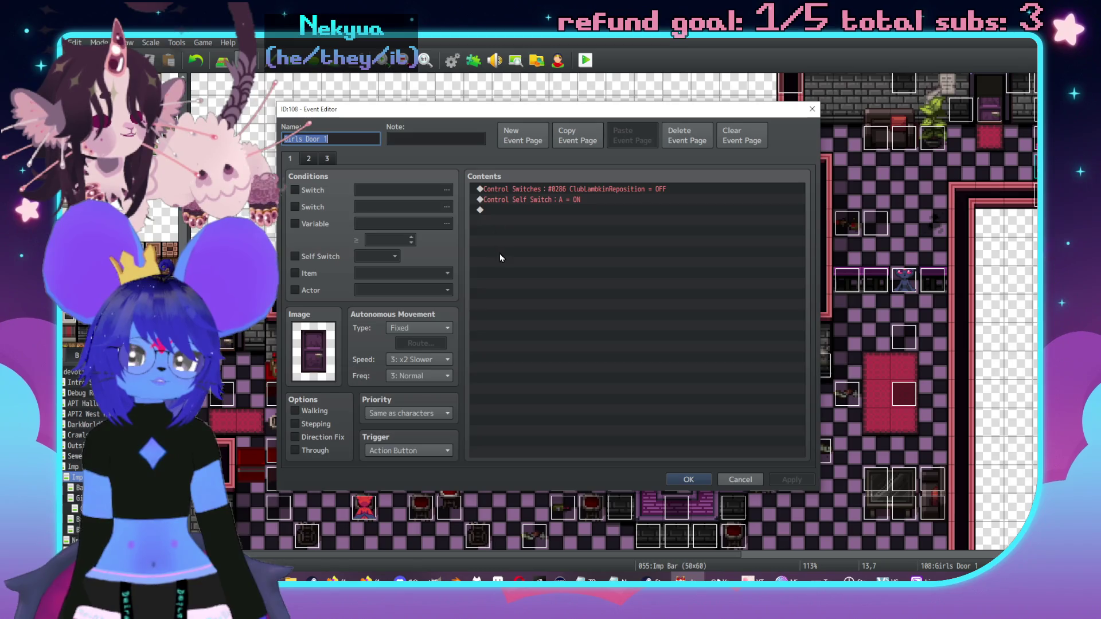
pyautogui.click(328, 159)
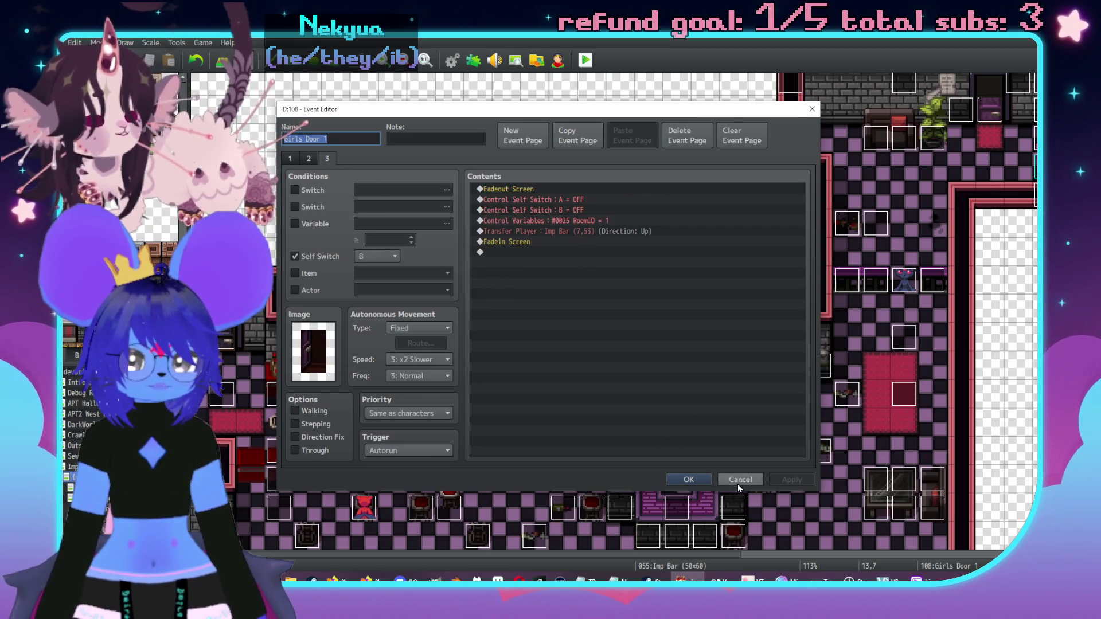
pyautogui.click(739, 479)
# Step: Pan across the Imp Bar map, then open Bar Bathrooms and Imp Nexus from the map list
pyautogui.middleClick(609, 336)
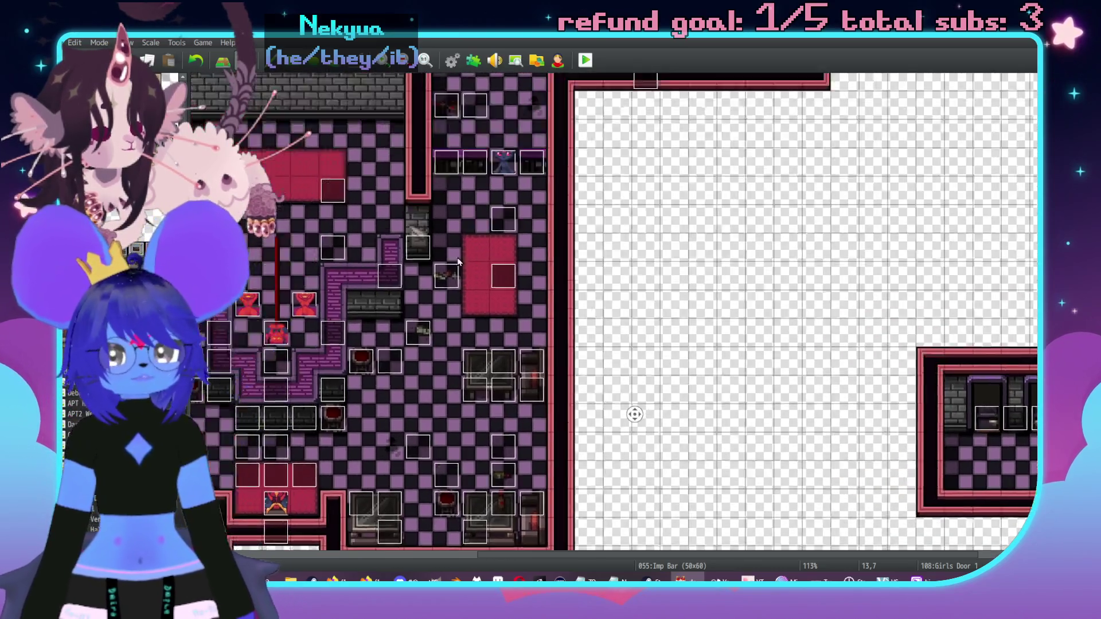
pyautogui.middleClick(560, 301)
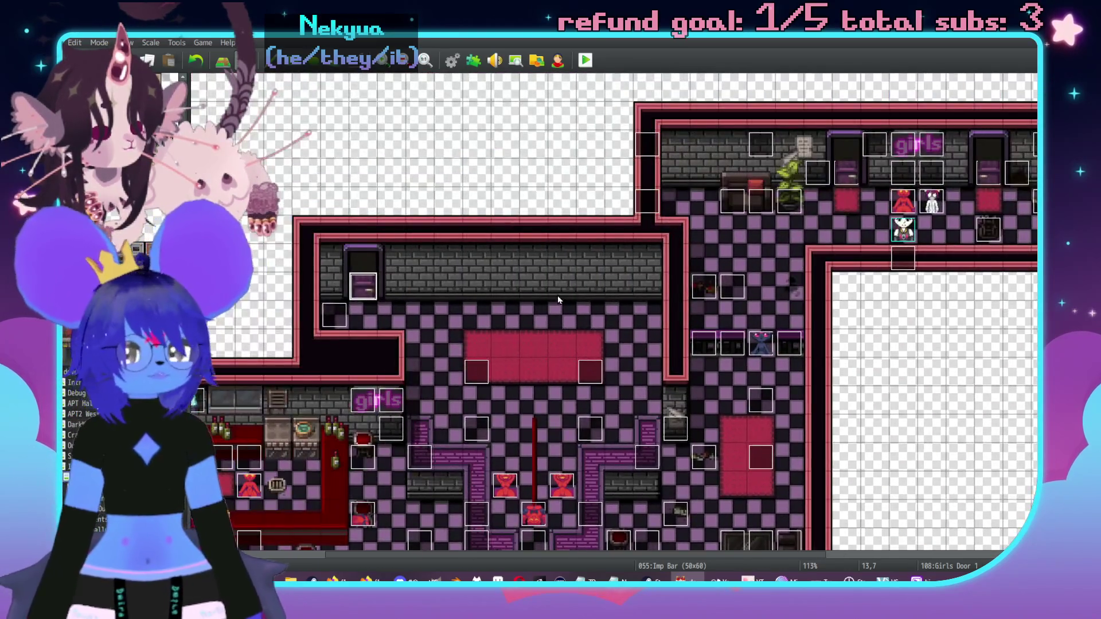
pyautogui.middleClick(645, 351)
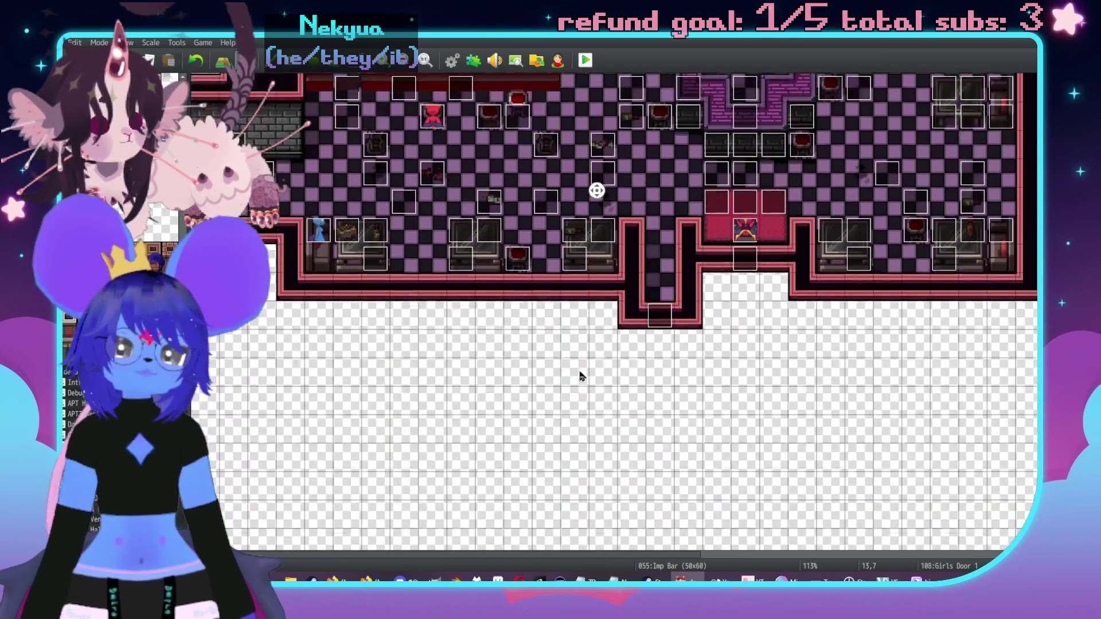
pyautogui.middleClick(580, 374)
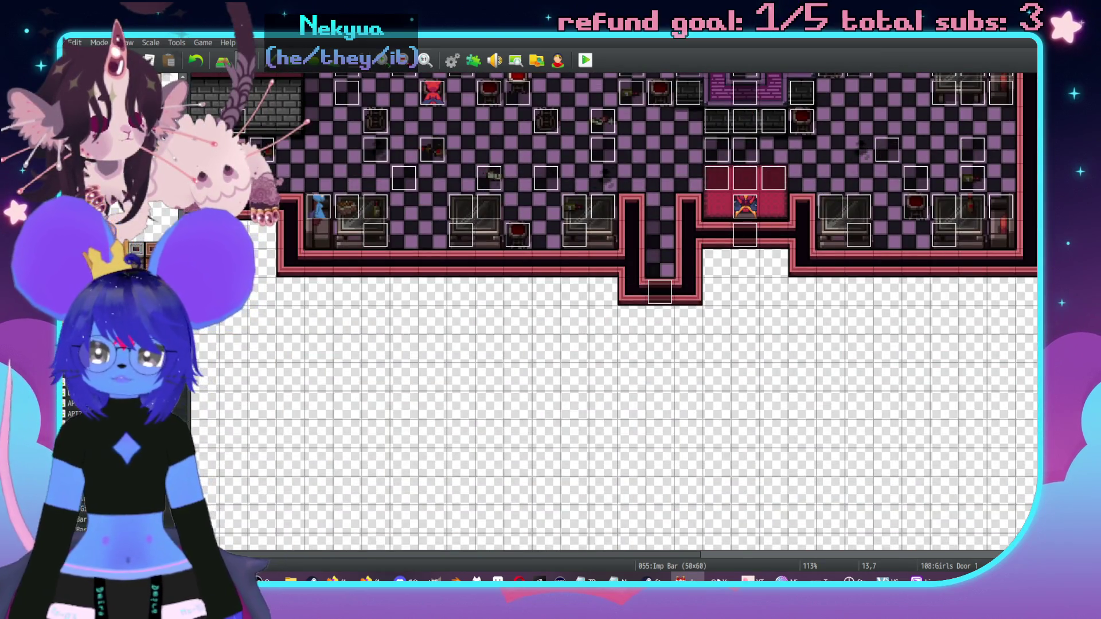
pyautogui.click(80, 519)
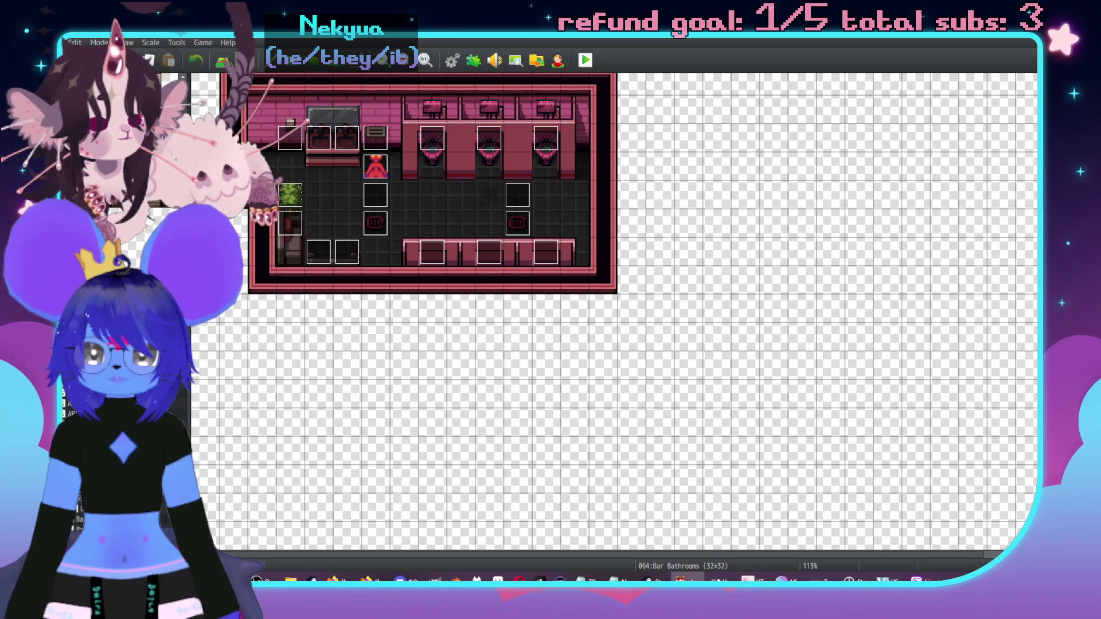
pyautogui.click(80, 505)
pyautogui.middleClick(565, 364)
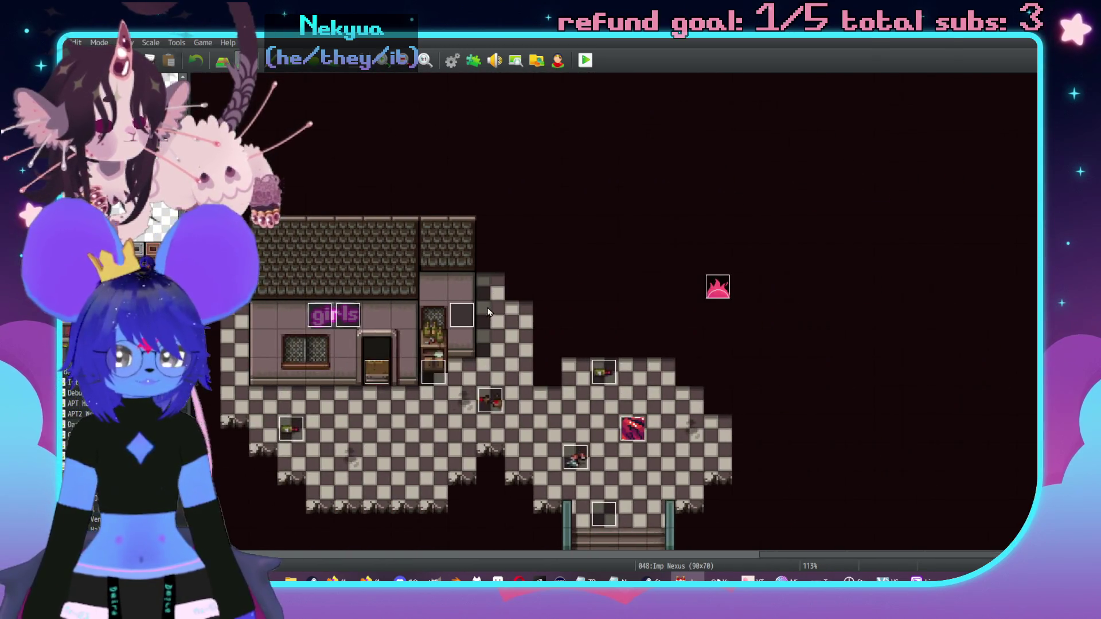
# Step: Give page 1 of the Home Apartment Door event the purple door from !DoorsG
pyautogui.doubleClick(442, 249)
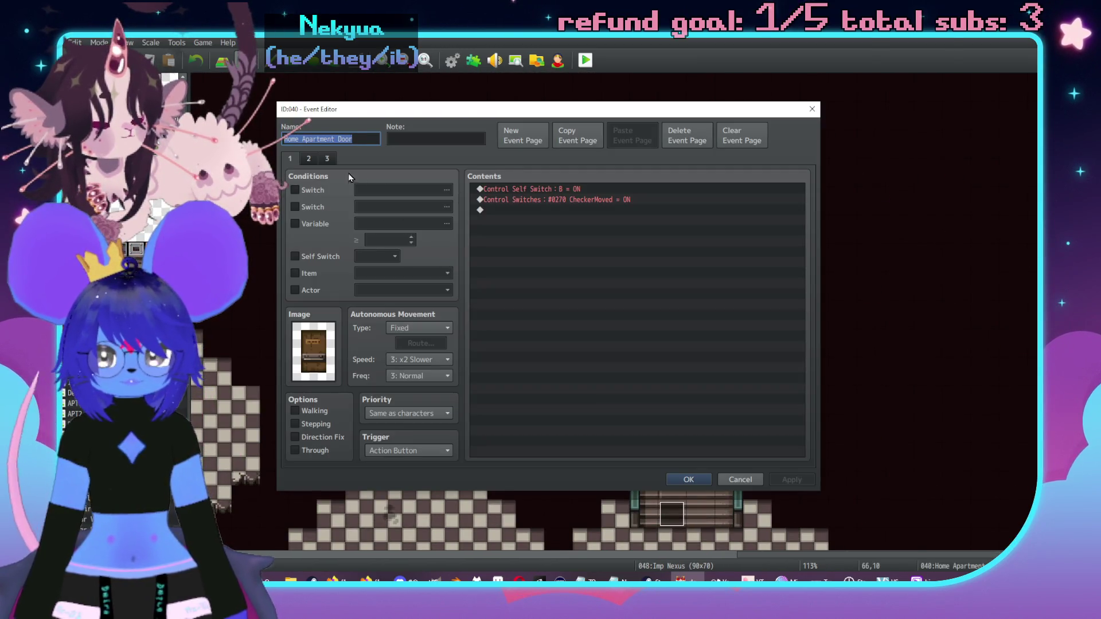
pyautogui.click(328, 158)
pyautogui.click(290, 159)
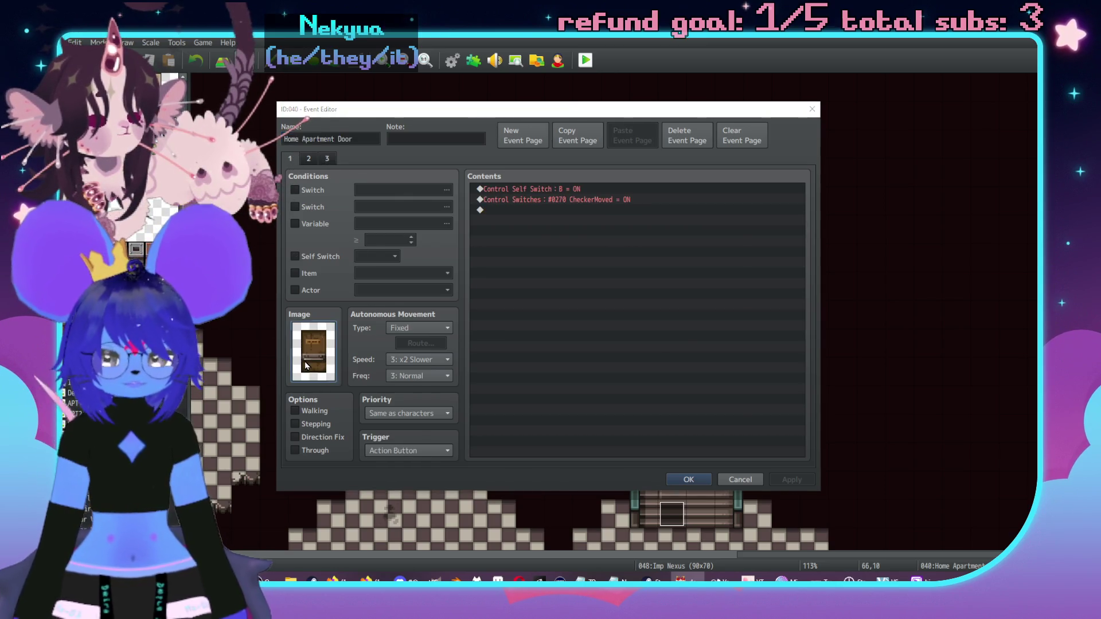
pyautogui.doubleClick(305, 365)
pyautogui.click(406, 290)
pyautogui.click(397, 311)
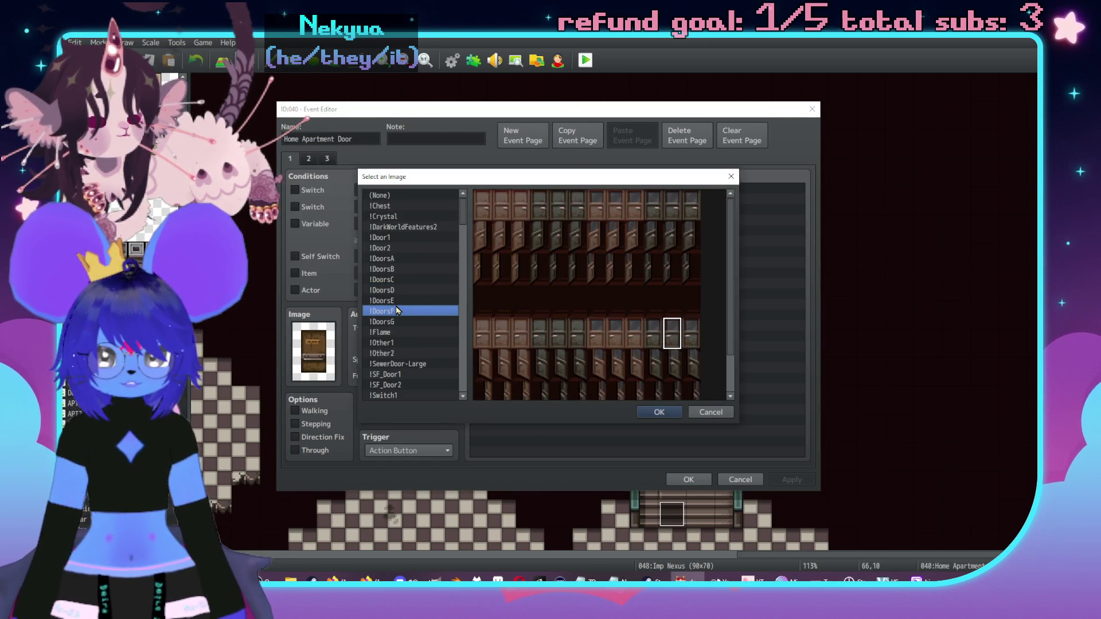
pyautogui.click(390, 321)
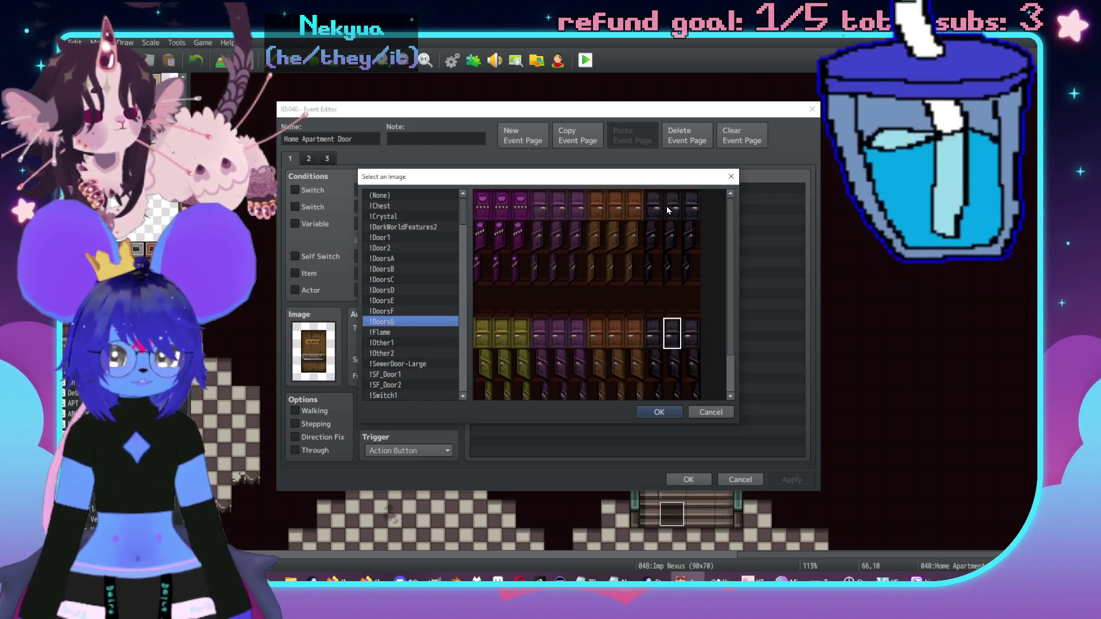
pyautogui.doubleClick(556, 330)
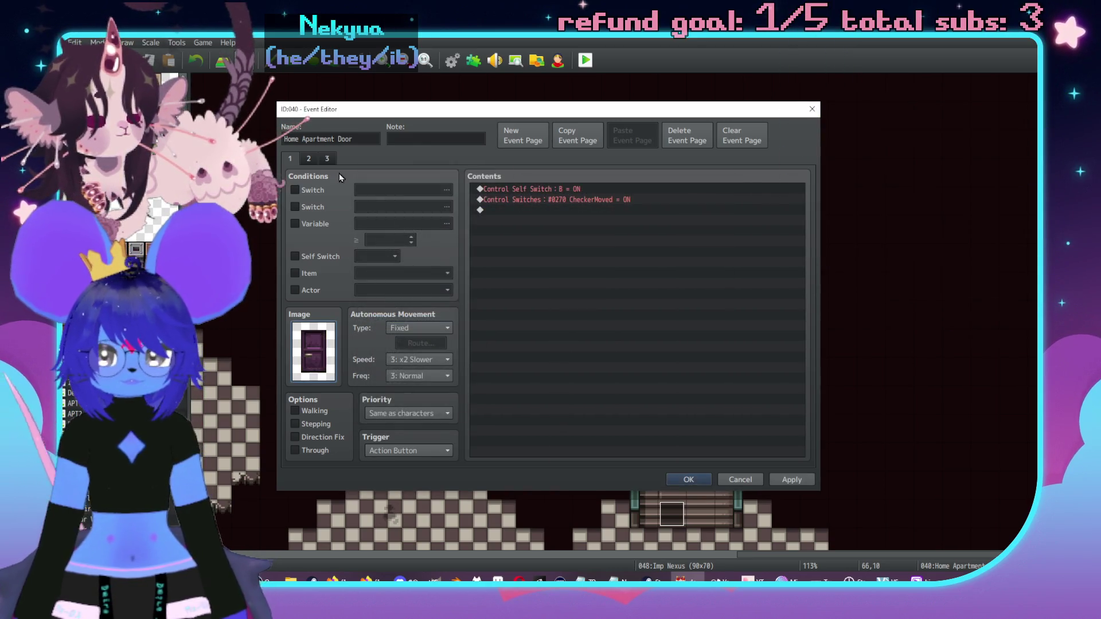
# Step: Apply the same purple !DoorsG door image to pages 2 and 3
pyautogui.click(309, 158)
pyautogui.doubleClick(313, 351)
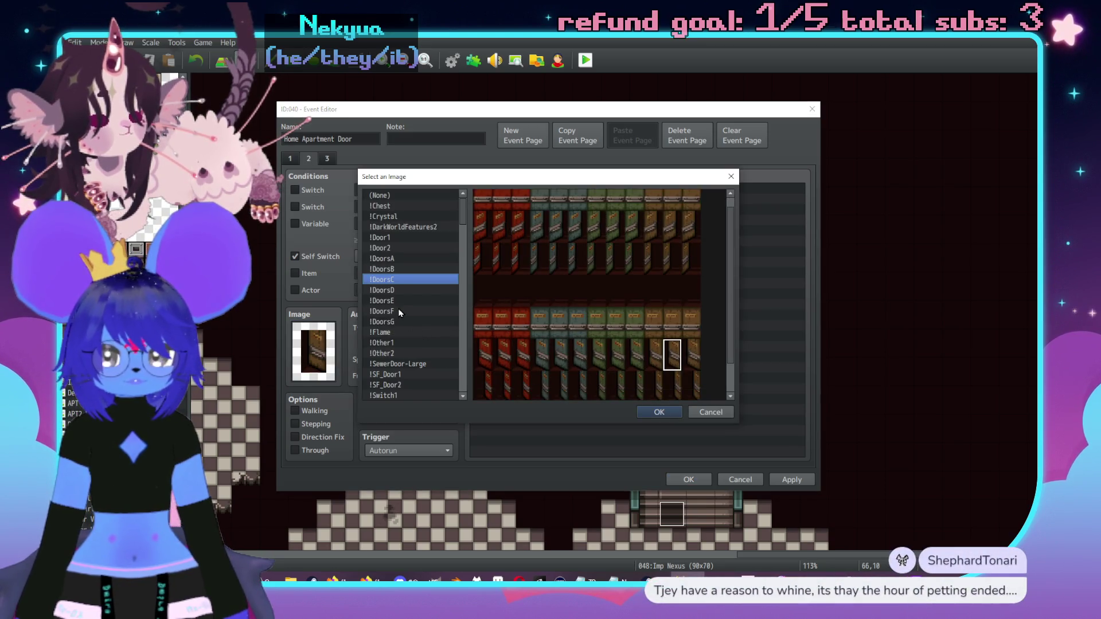
pyautogui.click(390, 321)
pyautogui.doubleClick(560, 351)
pyautogui.click(327, 158)
pyautogui.doubleClick(313, 351)
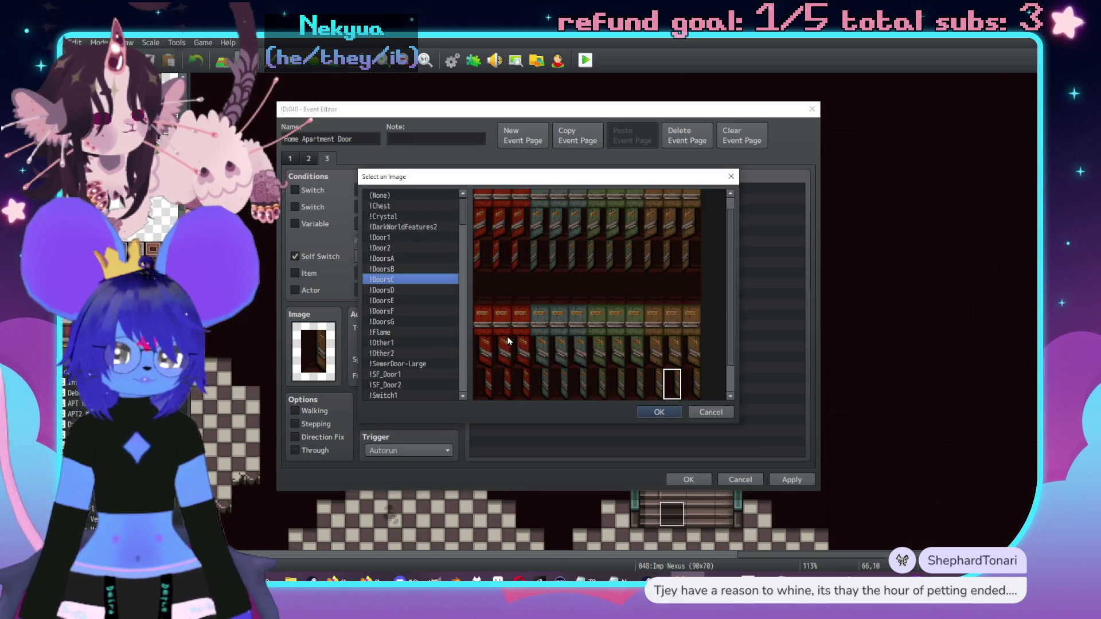
pyautogui.click(382, 321)
pyautogui.click(660, 411)
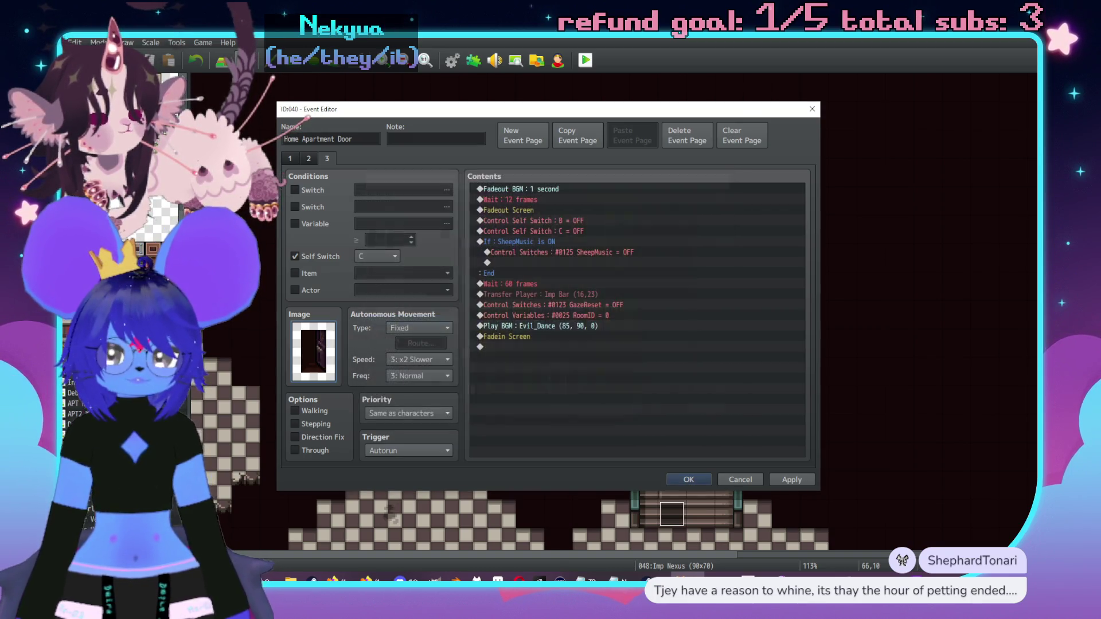
# Step: On page 3, paste the GDComplete conditional block and delete its Evil_Dance_Muffled command
pyautogui.click(309, 159)
pyautogui.click(290, 158)
pyautogui.click(308, 159)
pyautogui.click(328, 159)
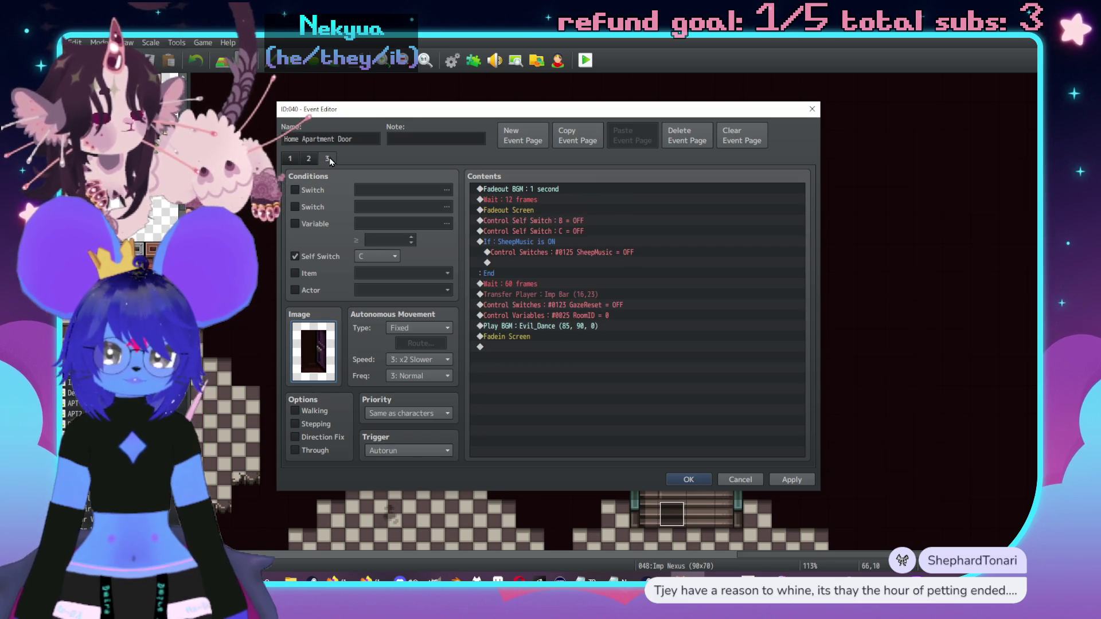
pyautogui.click(567, 325)
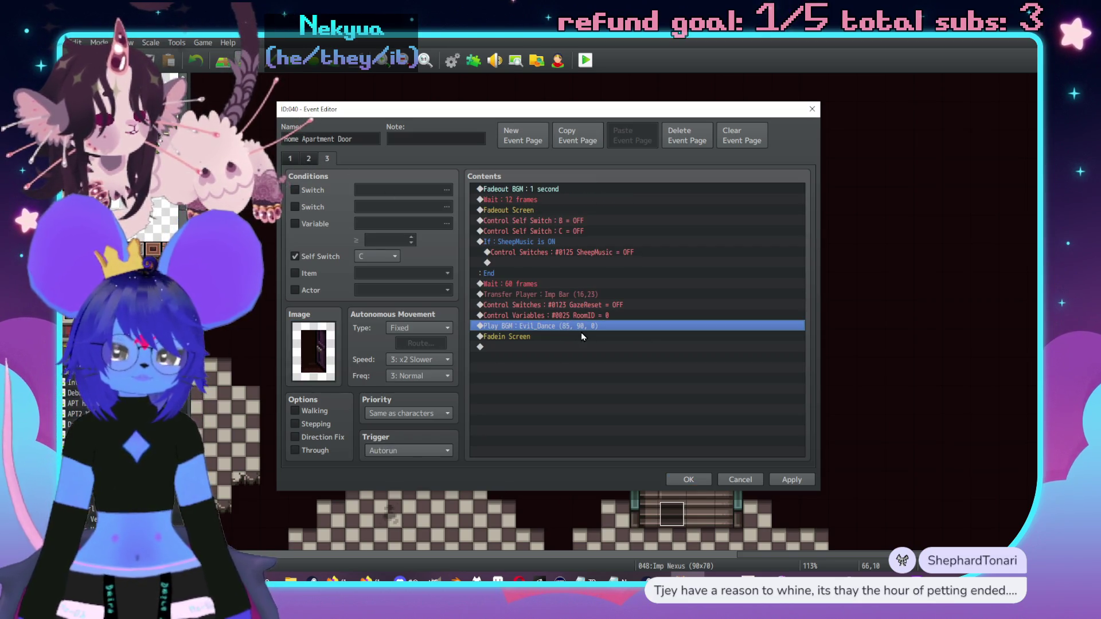
pyautogui.hotkey('ctrl', 'v')
pyautogui.click(570, 339)
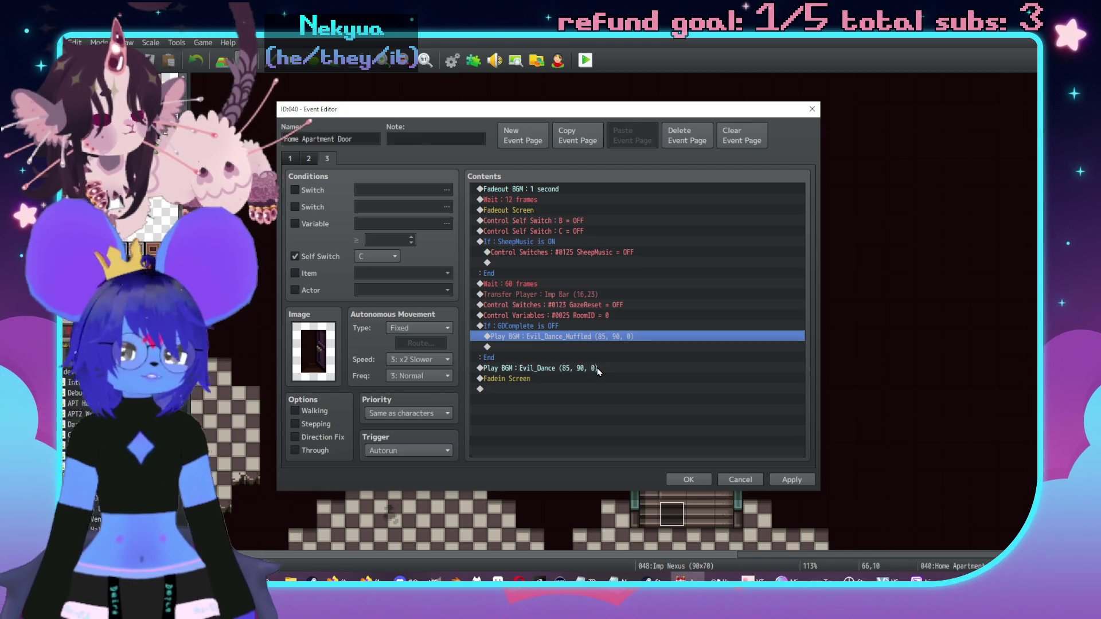
pyautogui.press('Delete')
# Step: Move Play BGM Evil_Dance inside the GDComplete branch and give the condition an Else branch
pyautogui.click(567, 357)
pyautogui.hotkey('ctrl', 'x')
pyautogui.click(548, 337)
pyautogui.hotkey('ctrl', 'v')
pyautogui.doubleClick(561, 326)
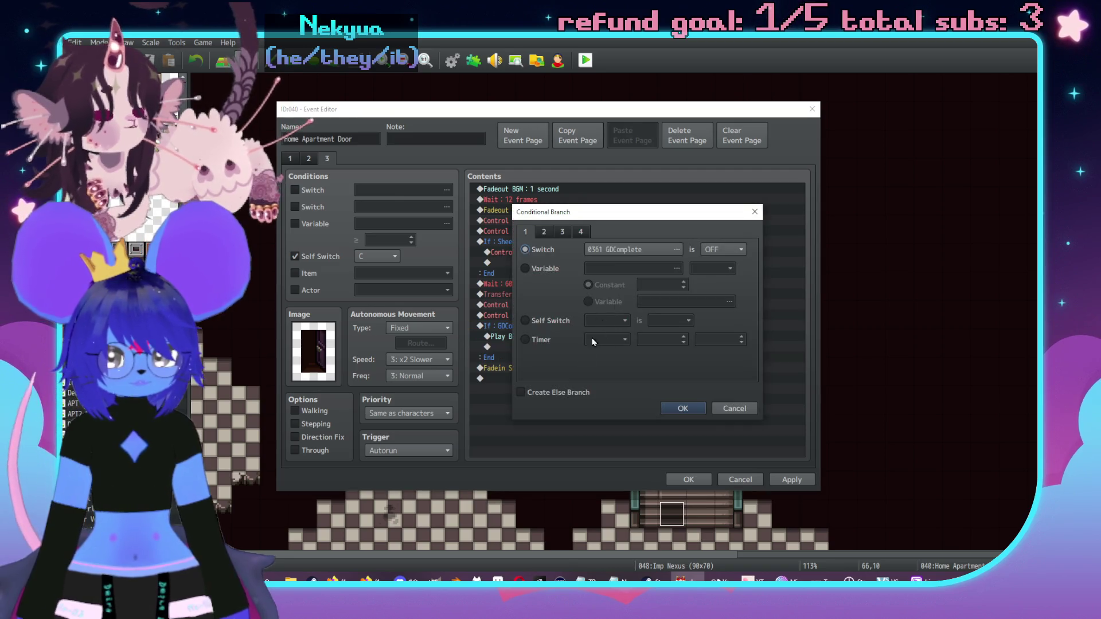
pyautogui.click(566, 392)
pyautogui.click(683, 409)
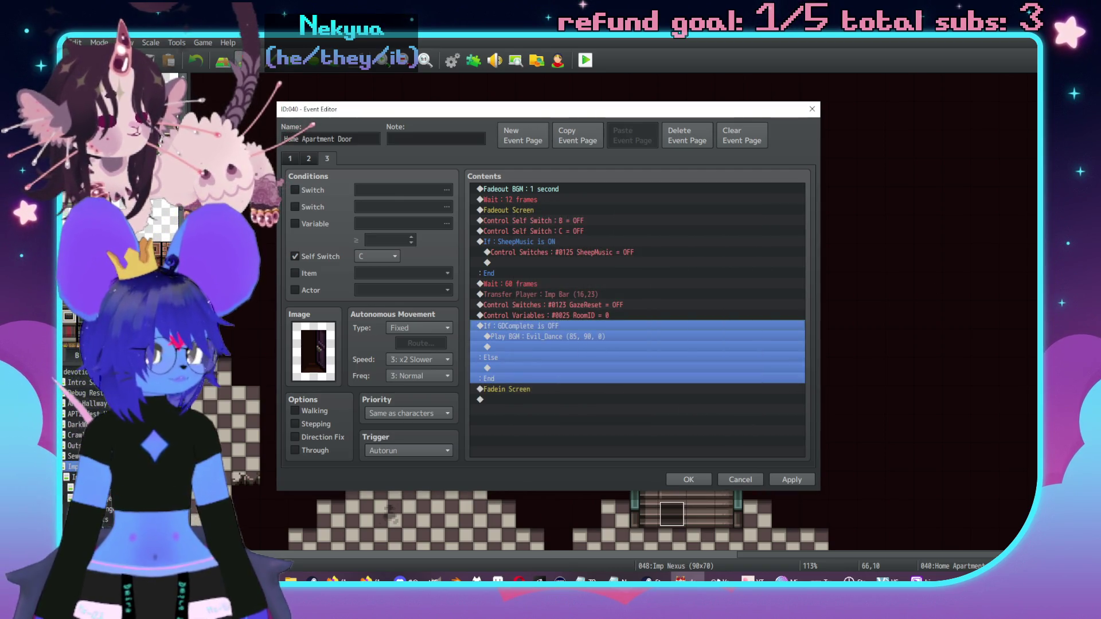
# Step: Apply and save the door event, then centre the girls building on the map
pyautogui.hotkey('alt', 'Tab')
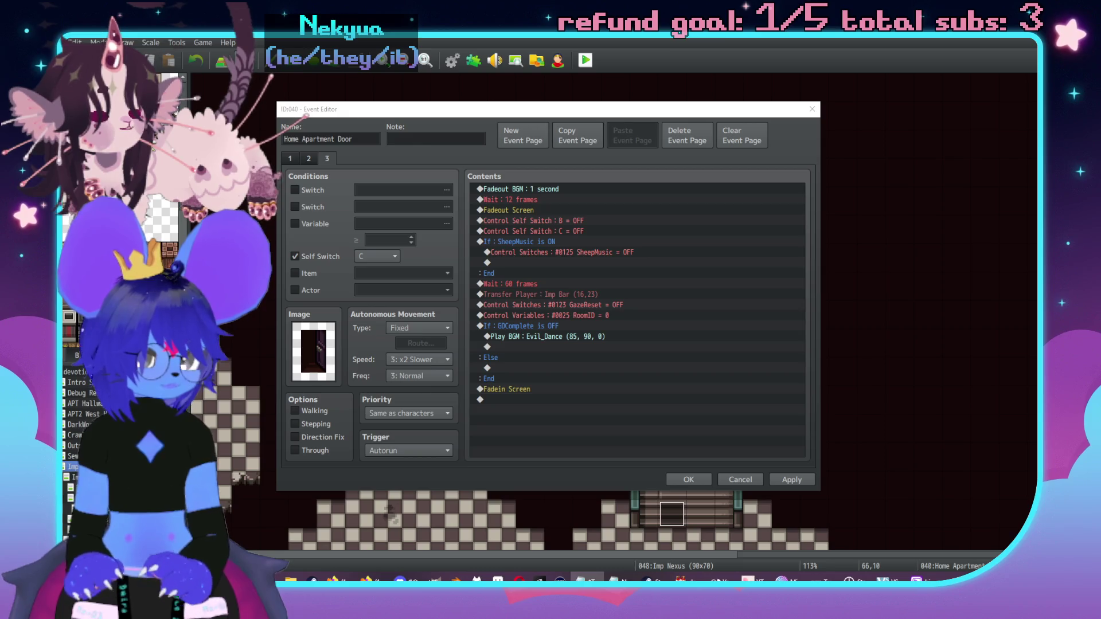
pyautogui.click(790, 481)
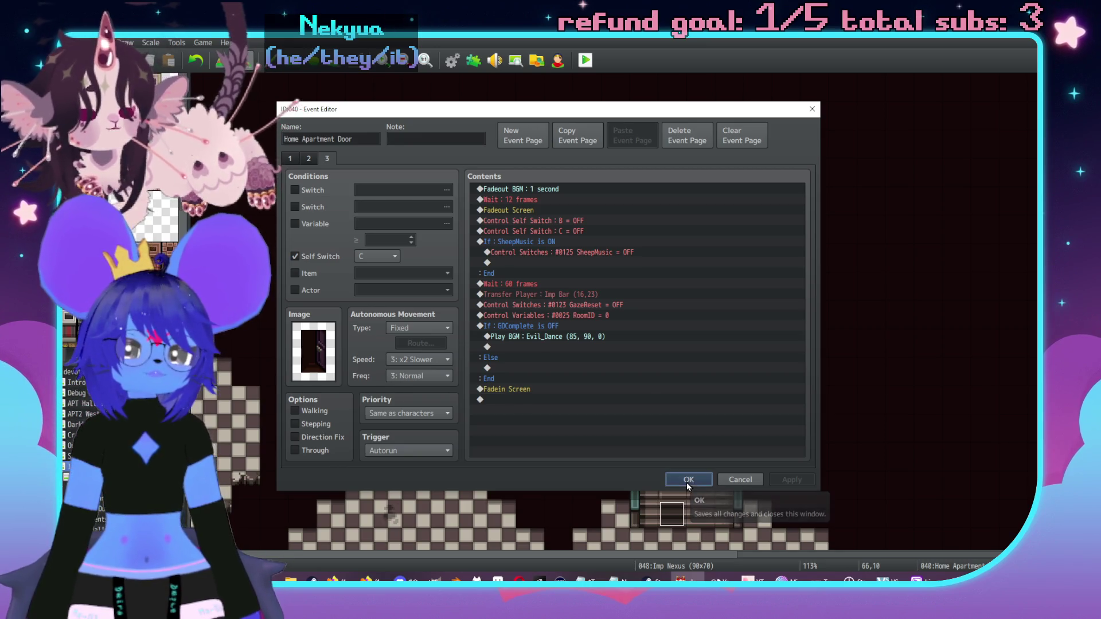
pyautogui.click(688, 480)
pyautogui.moveTo(179, 143)
pyautogui.mouseDown()
pyautogui.moveTo(452, 281)
pyautogui.moveTo(749, 350)
pyautogui.mouseUp()
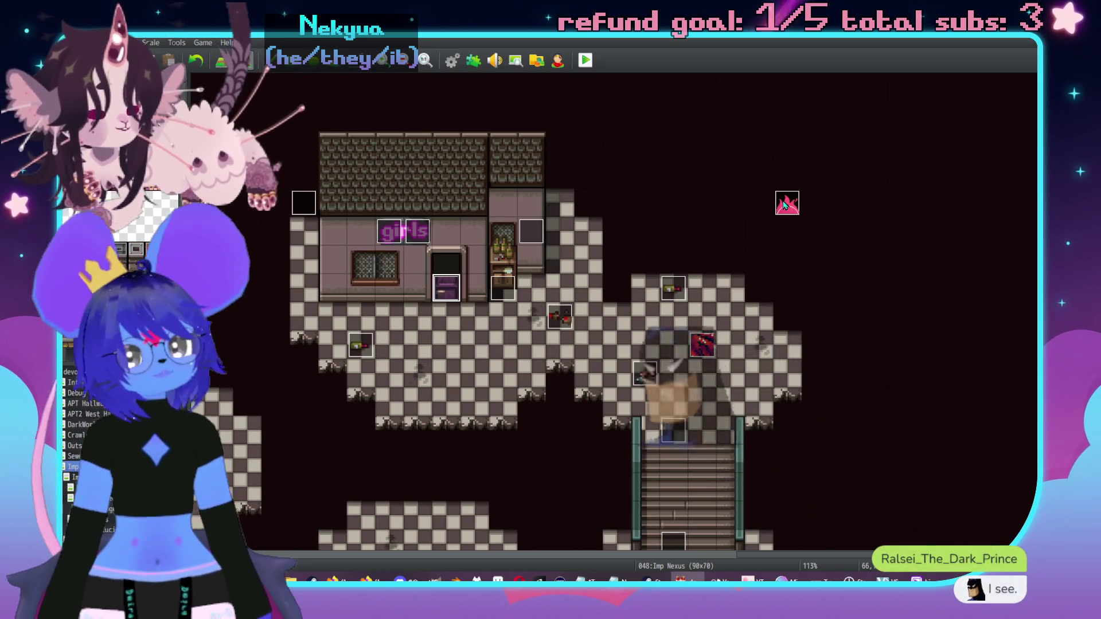
pyautogui.moveTo(809, 261); pyautogui.dragTo(709, 235)
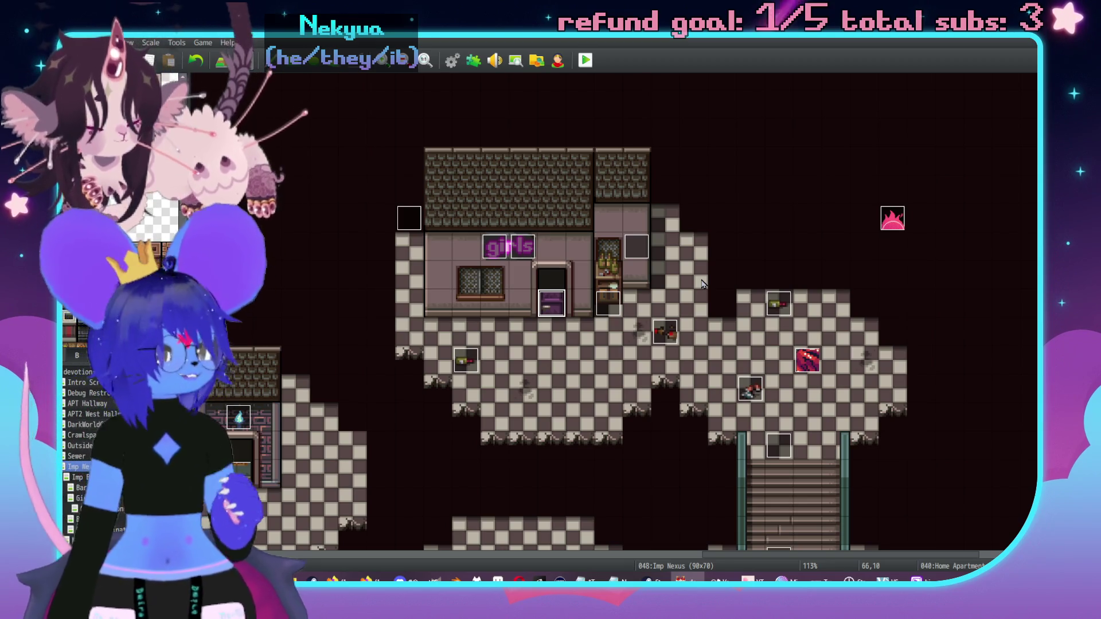
pyautogui.scroll(-1, 641, 313)
pyautogui.hscroll(-3, 641, 312)
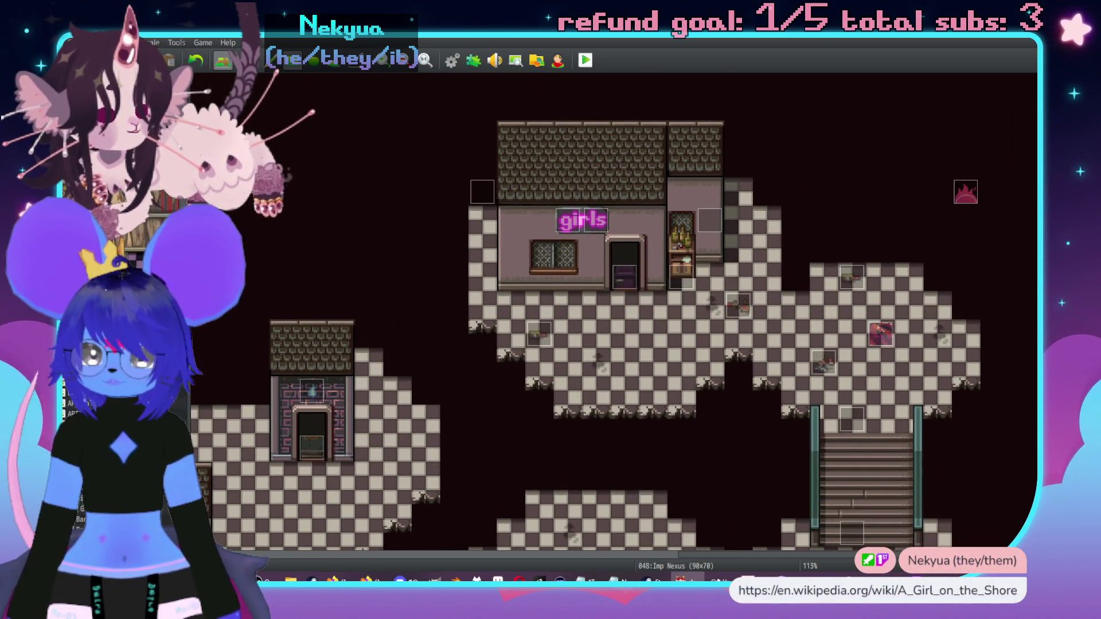
pyautogui.scroll(3, 542, 390)
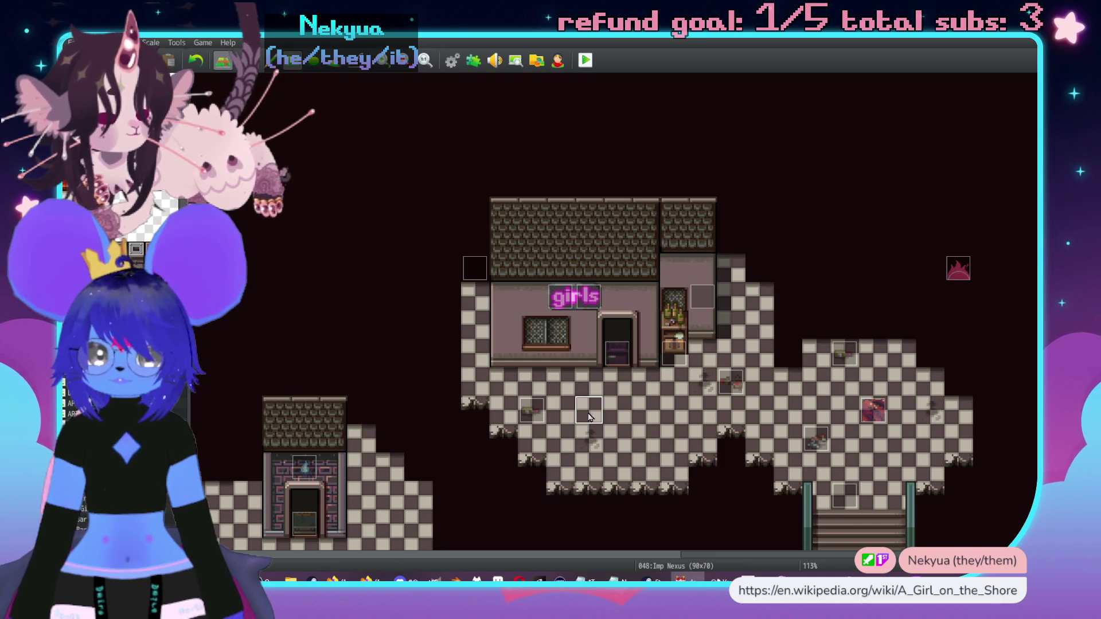
pyautogui.scroll(-2, 617, 390)
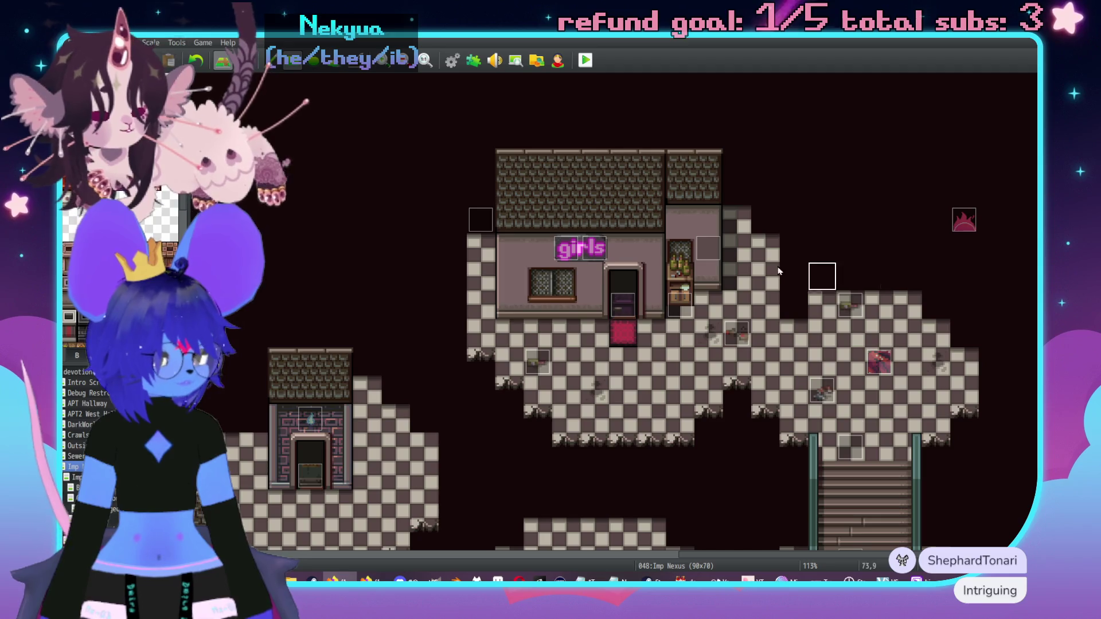
pyautogui.scroll(-2, 702, 300)
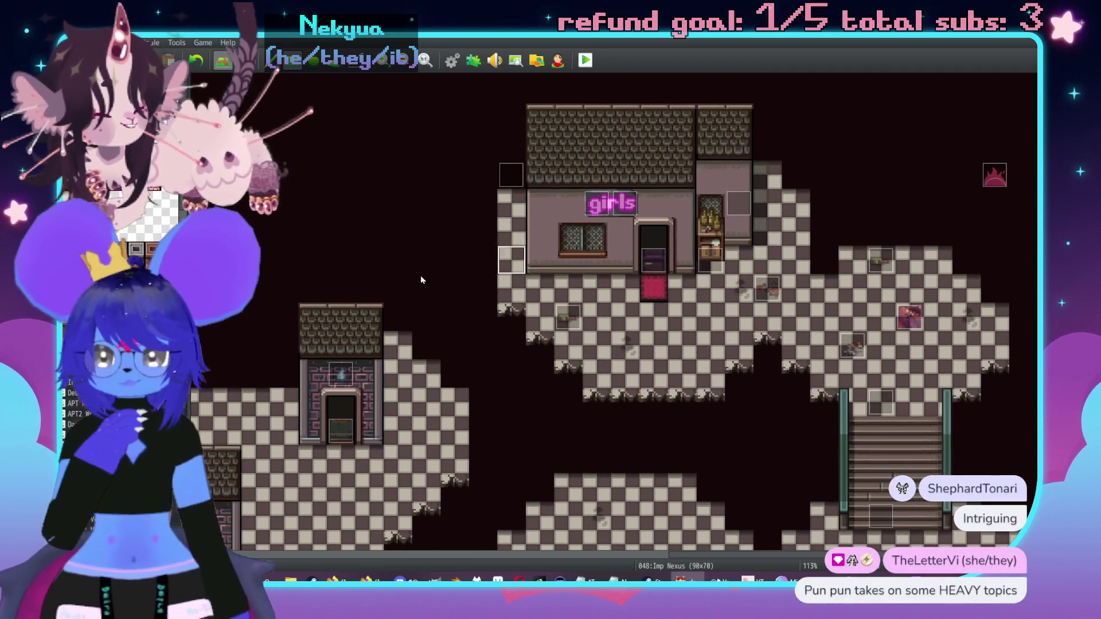
pyautogui.scroll(1, 513, 369)
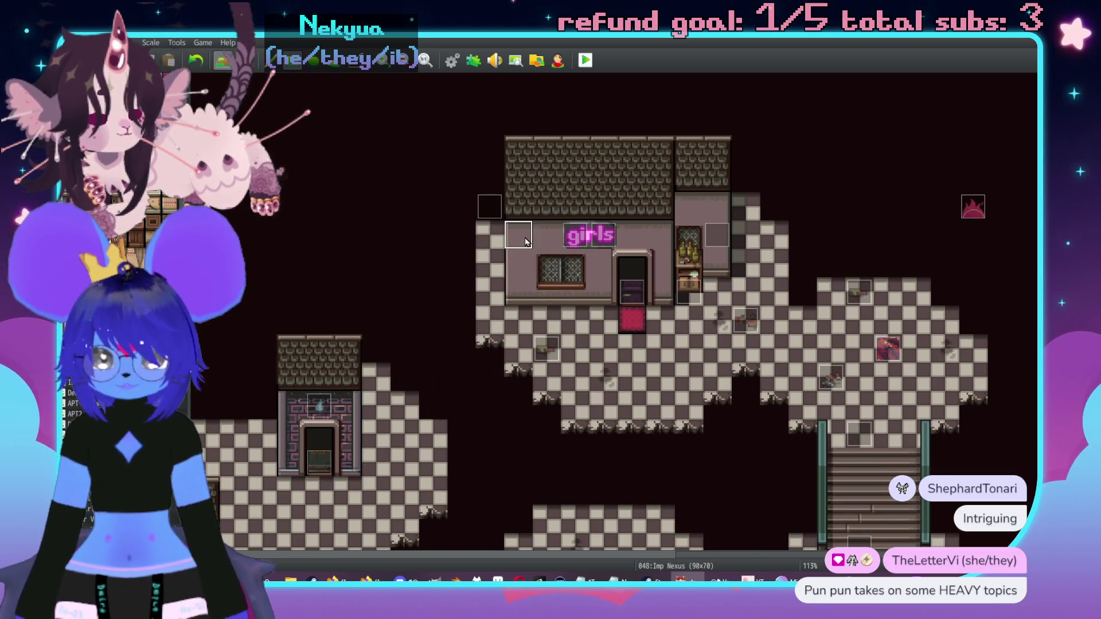
pyautogui.moveTo(525, 242); pyautogui.dragTo(665, 292)
pyautogui.hotkey('ctrl', 'z')
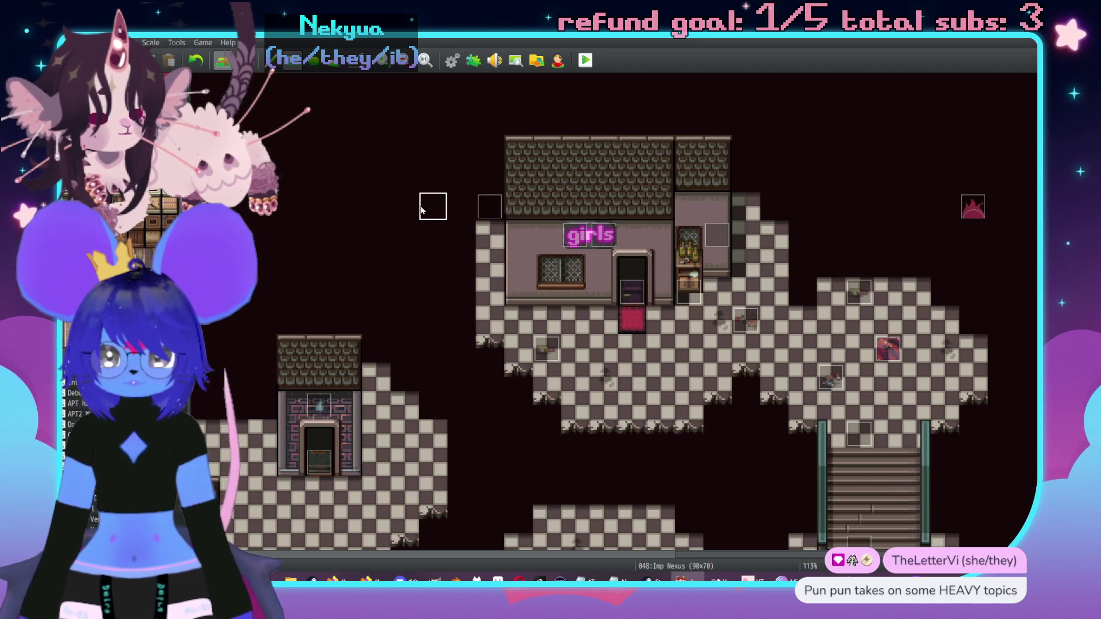
pyautogui.middleClick(637, 263)
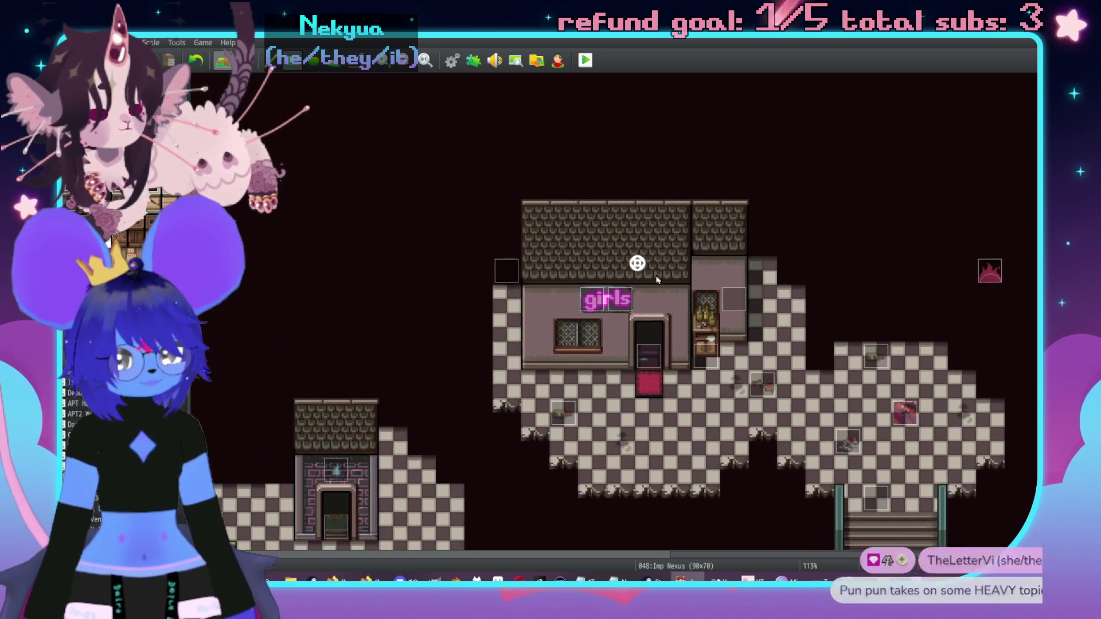
pyautogui.middleClick(688, 281)
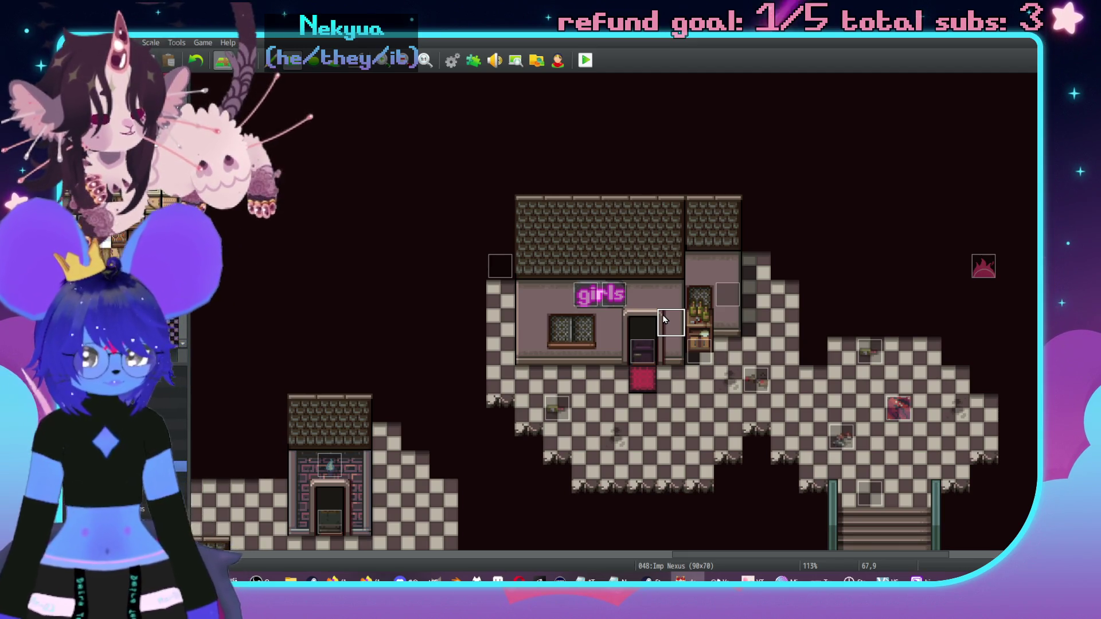
# Step: Repaint the front facade and narrow side section in gray brick, keeping the shelf intact
pyautogui.moveTo(728, 294)
pyautogui.mouseDown()
pyautogui.moveTo(705, 266)
pyautogui.moveTo(724, 318)
pyautogui.mouseUp()
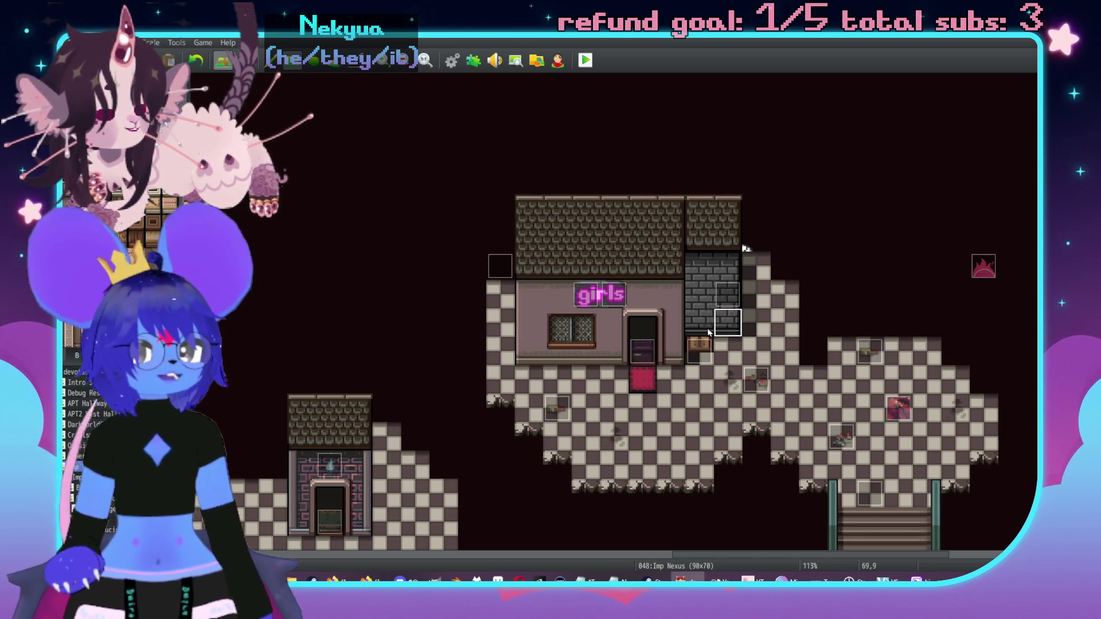
pyautogui.hotkey('ctrl', 'z')
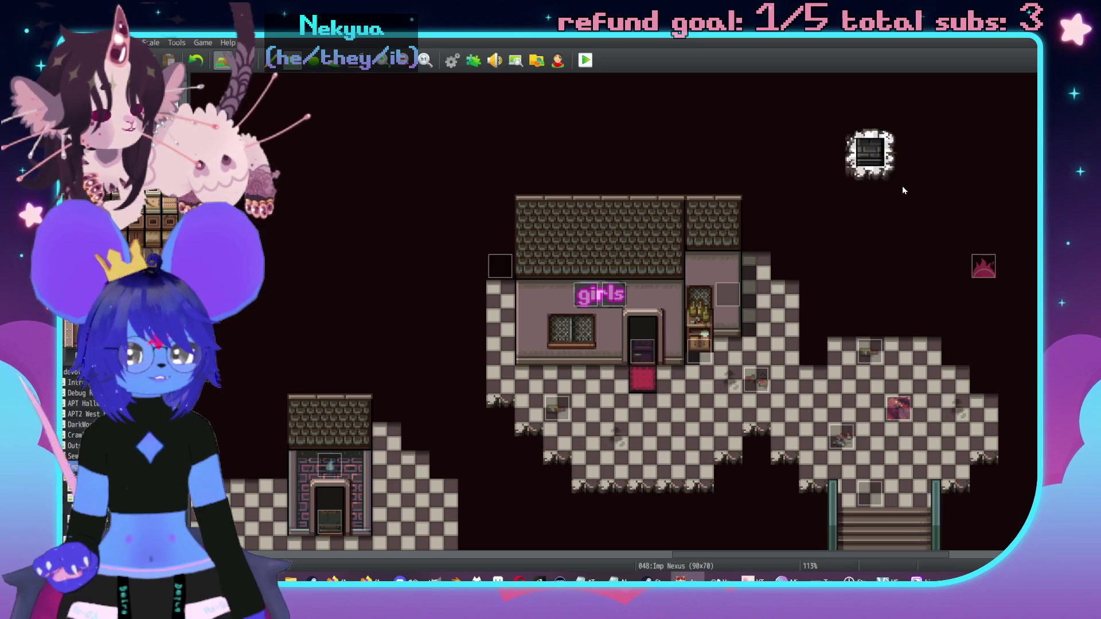
pyautogui.click(900, 209)
pyautogui.click(731, 334)
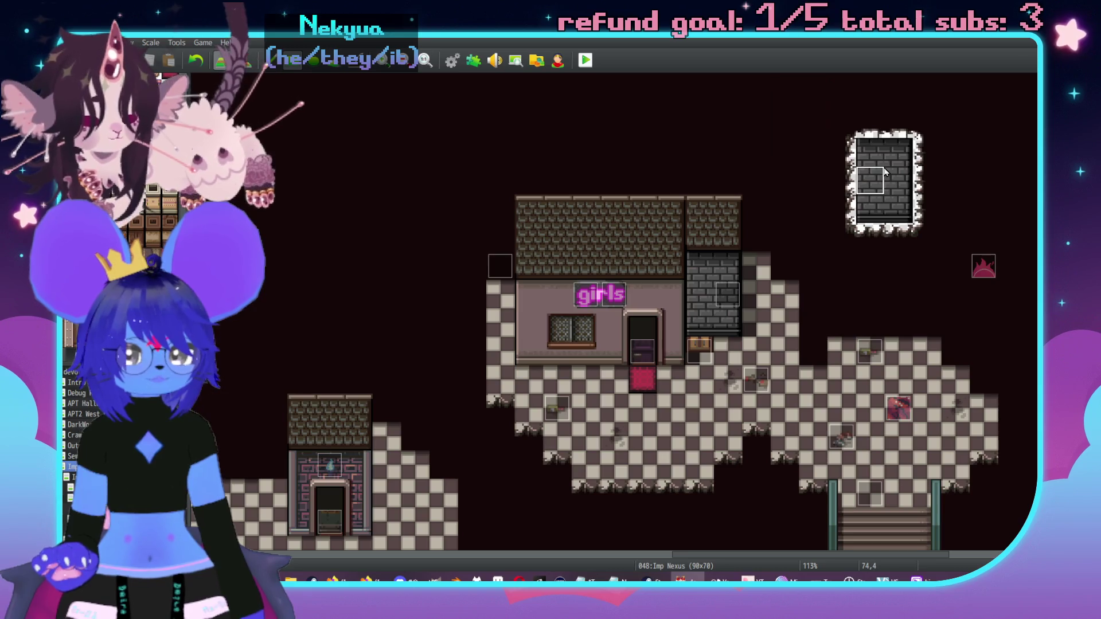
pyautogui.moveTo(530, 293)
pyautogui.mouseDown()
pyautogui.moveTo(536, 321)
pyautogui.moveTo(663, 342)
pyautogui.mouseUp()
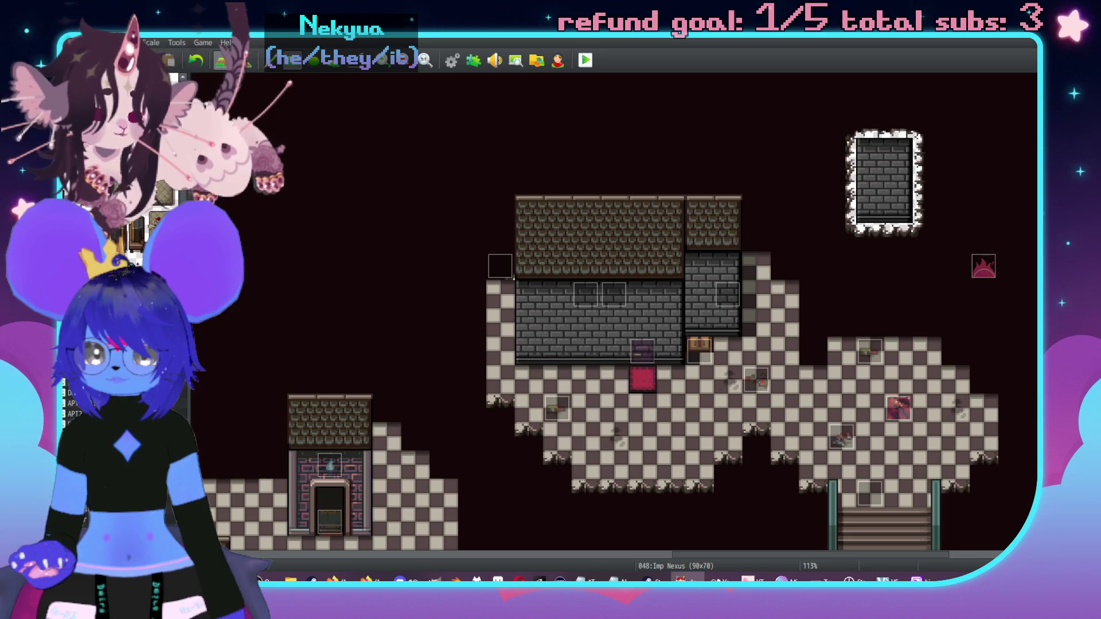
# Step: Add a doorway to the brick front and a lattice window on the side wall
pyautogui.click(652, 351)
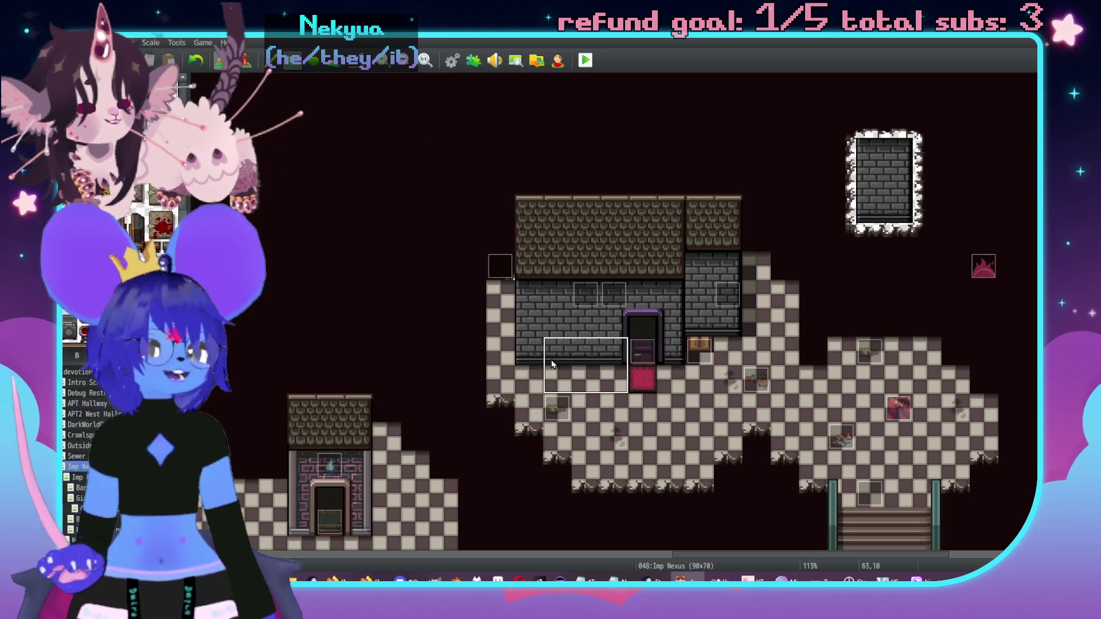
pyautogui.scroll(-5, 149, 229)
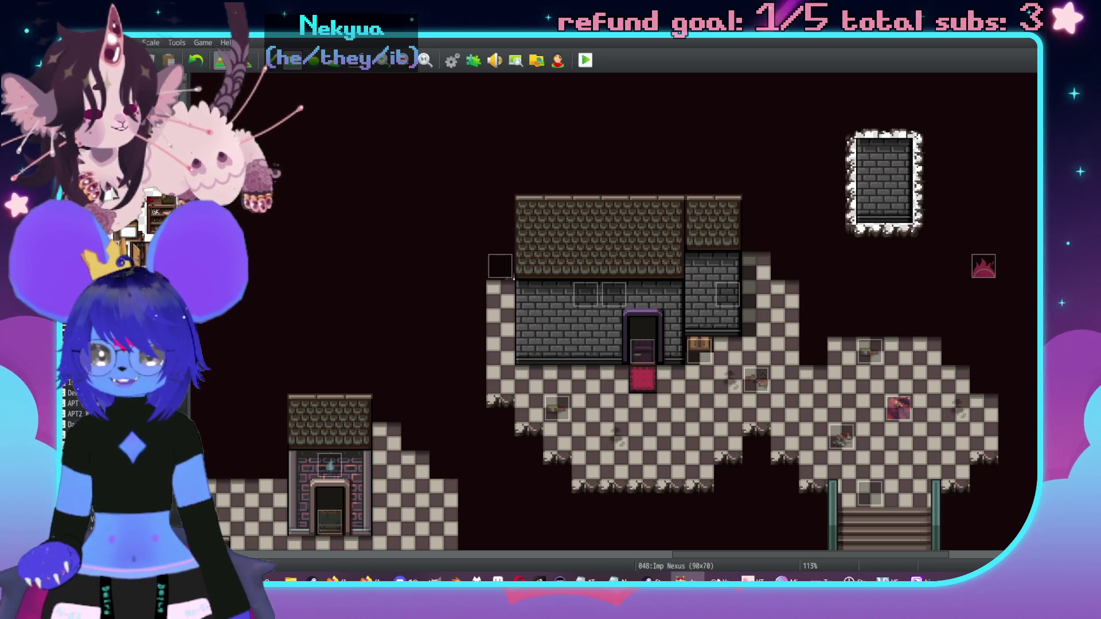
pyautogui.scroll(-3, 149, 230)
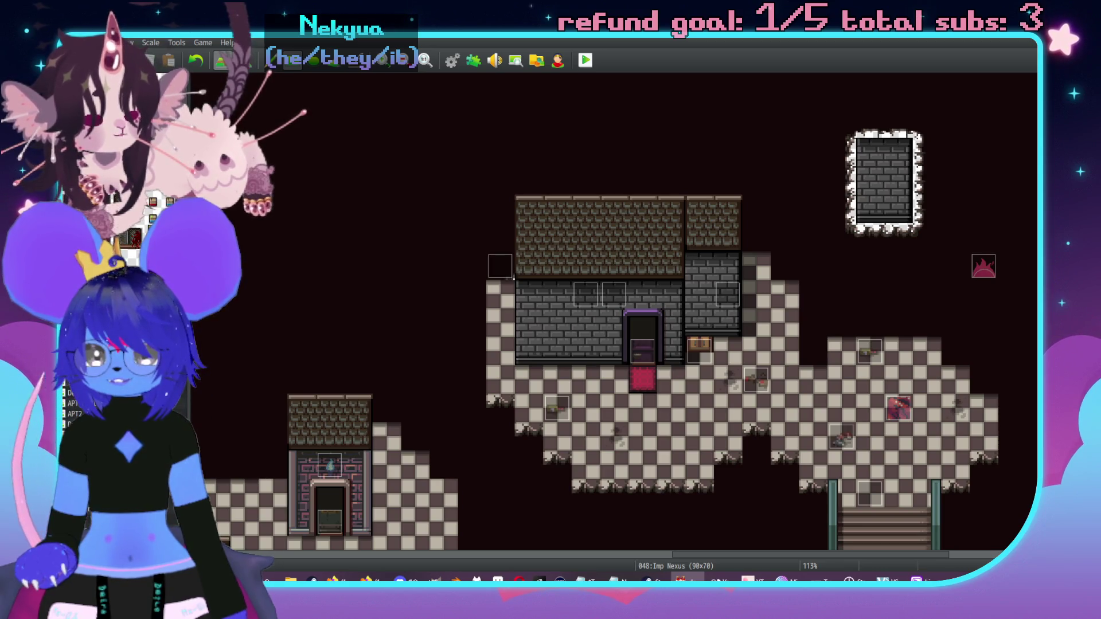
pyautogui.click(552, 328)
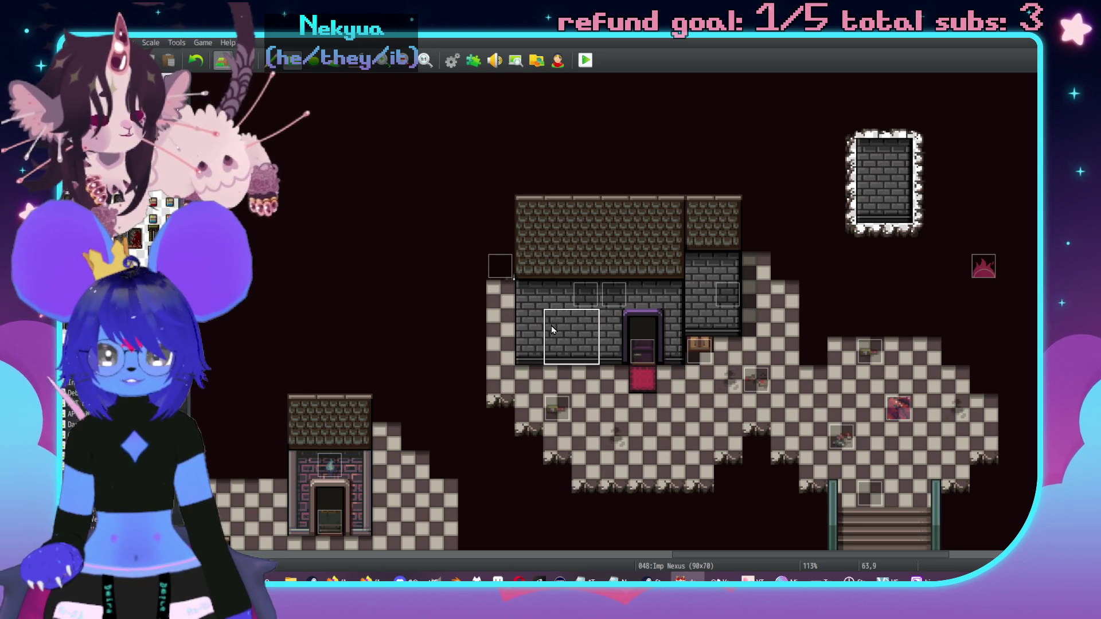
pyautogui.hotkey('ctrl', 'z')
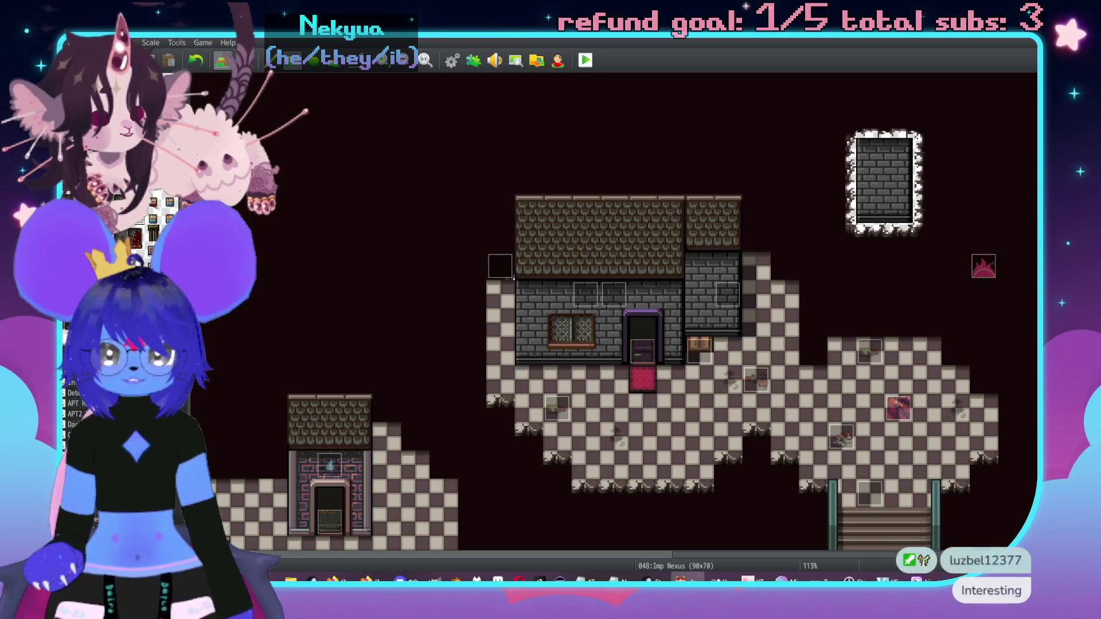
pyautogui.click(700, 301)
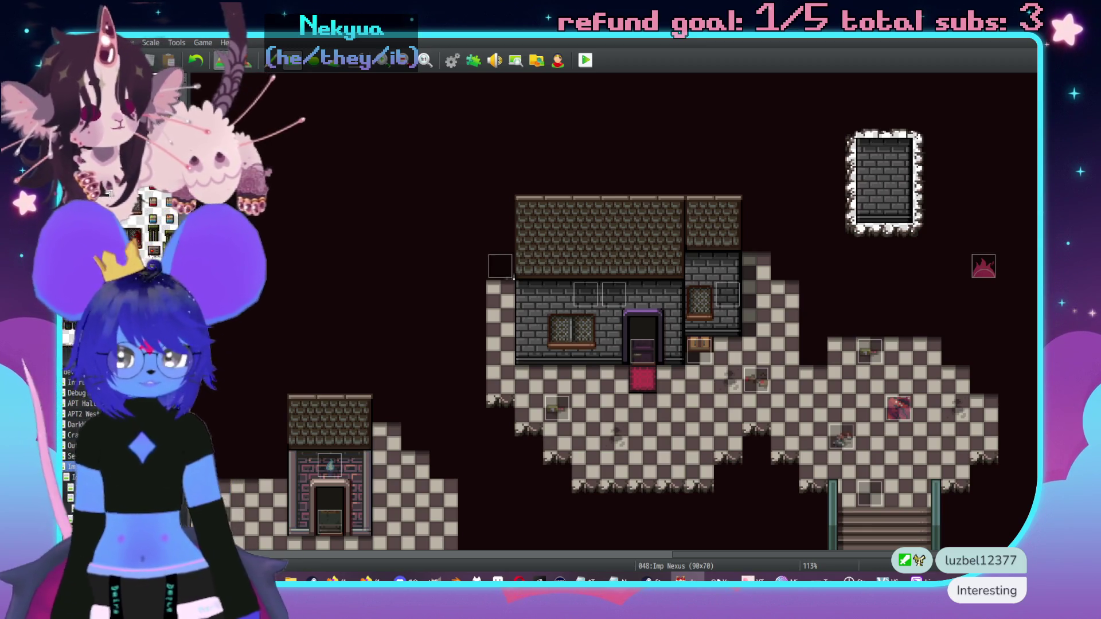
# Step: Place vent grates on the brick and side walls, trying then undoing a two-tile bookshelf
pyautogui.scroll(-1, 410, 244)
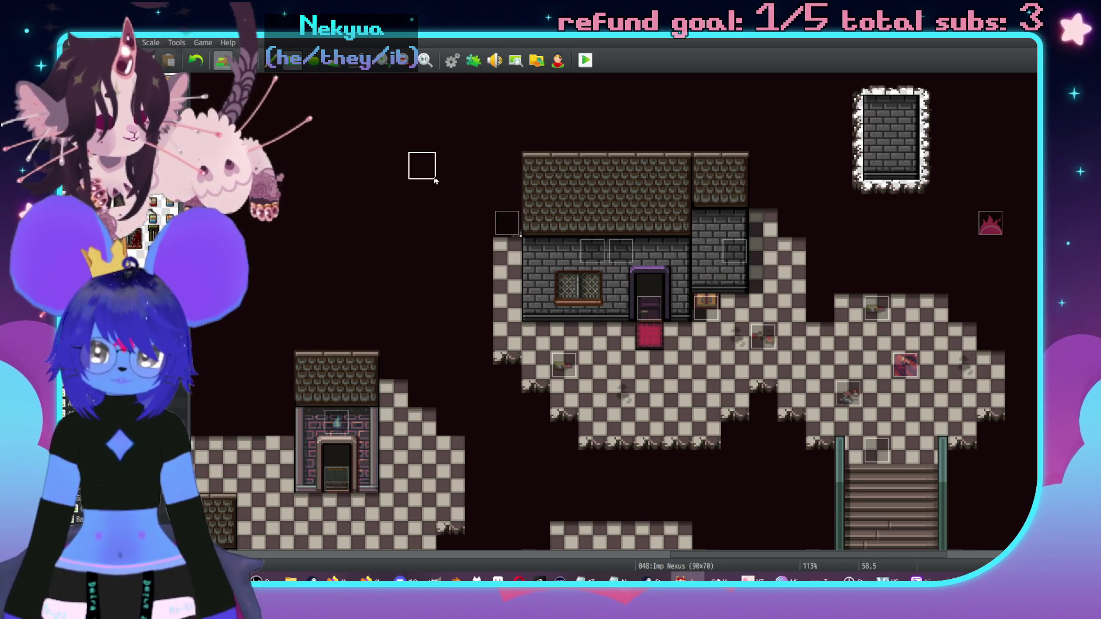
pyautogui.scroll(3, 504, 134)
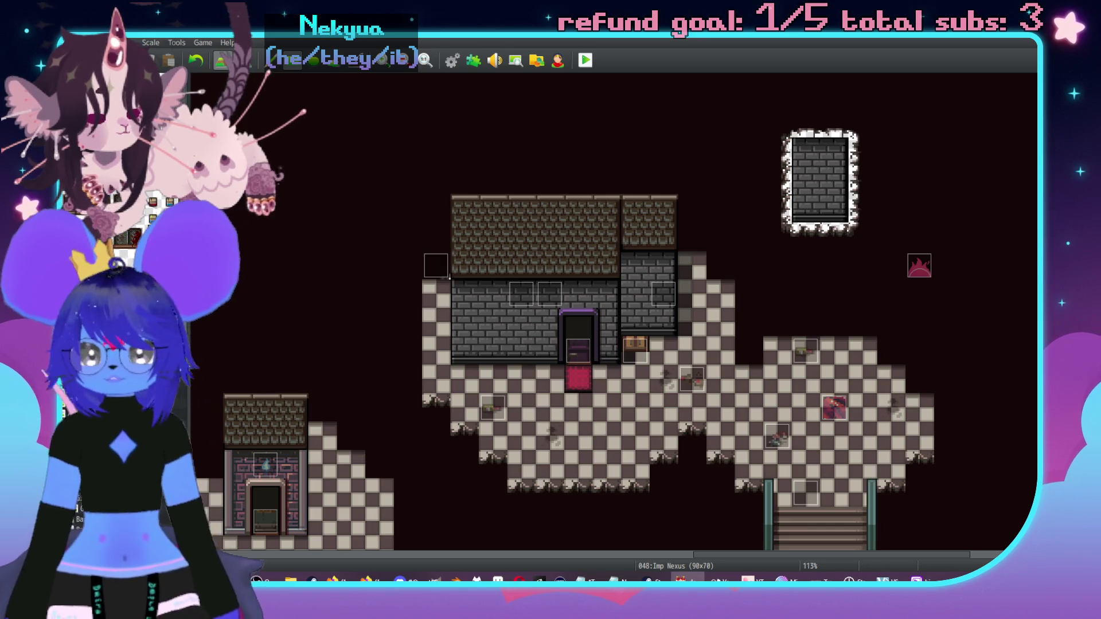
pyautogui.click(496, 325)
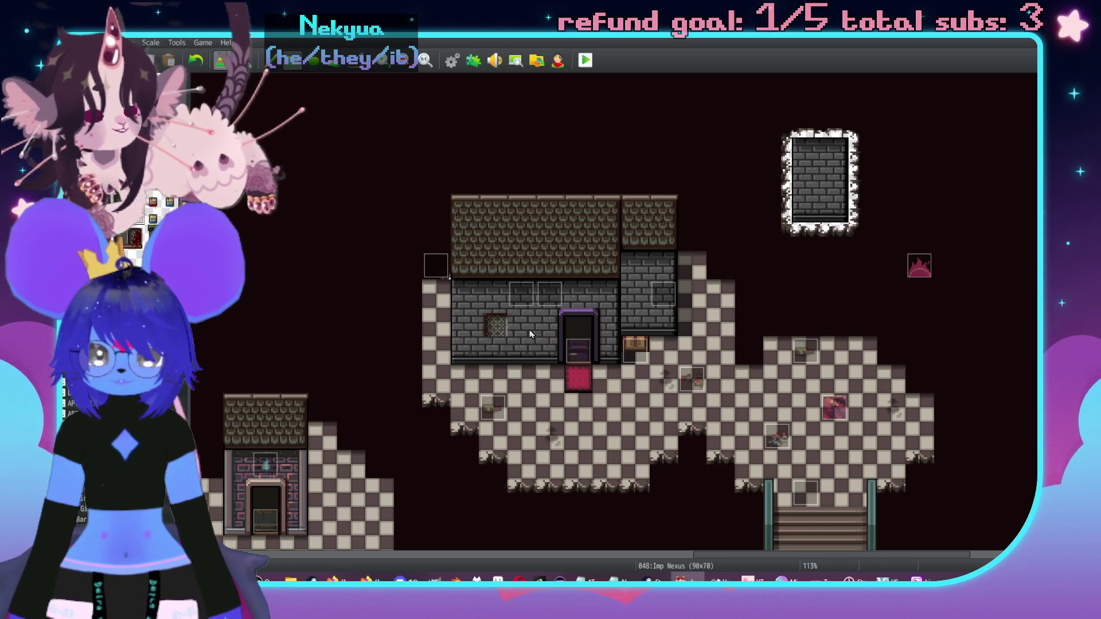
pyautogui.moveTo(505, 344); pyautogui.dragTo(456, 366)
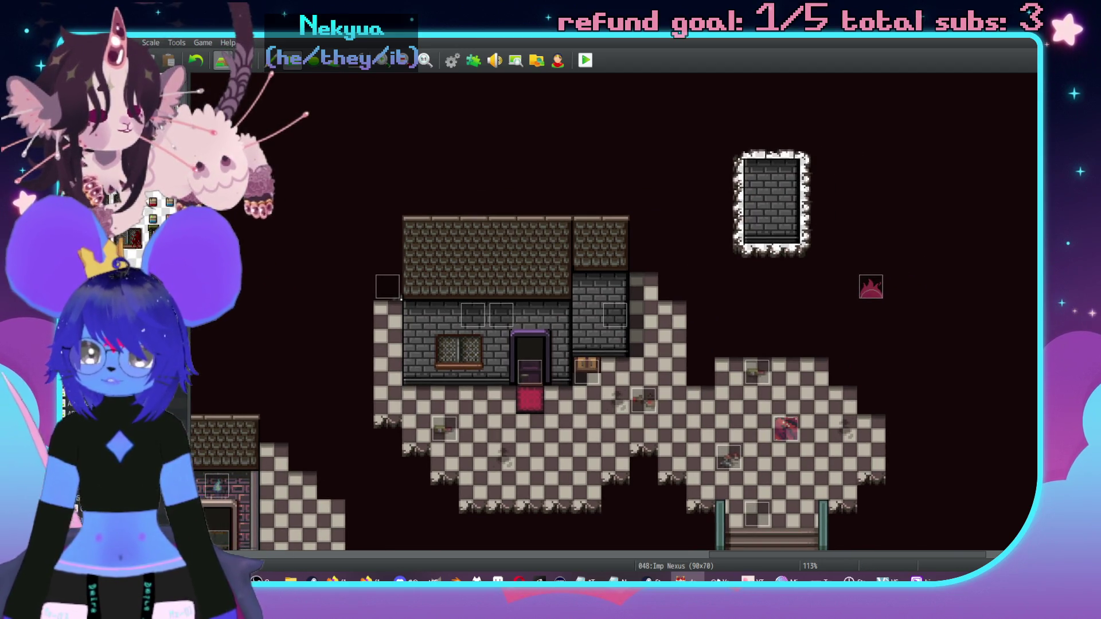
pyautogui.click(587, 319)
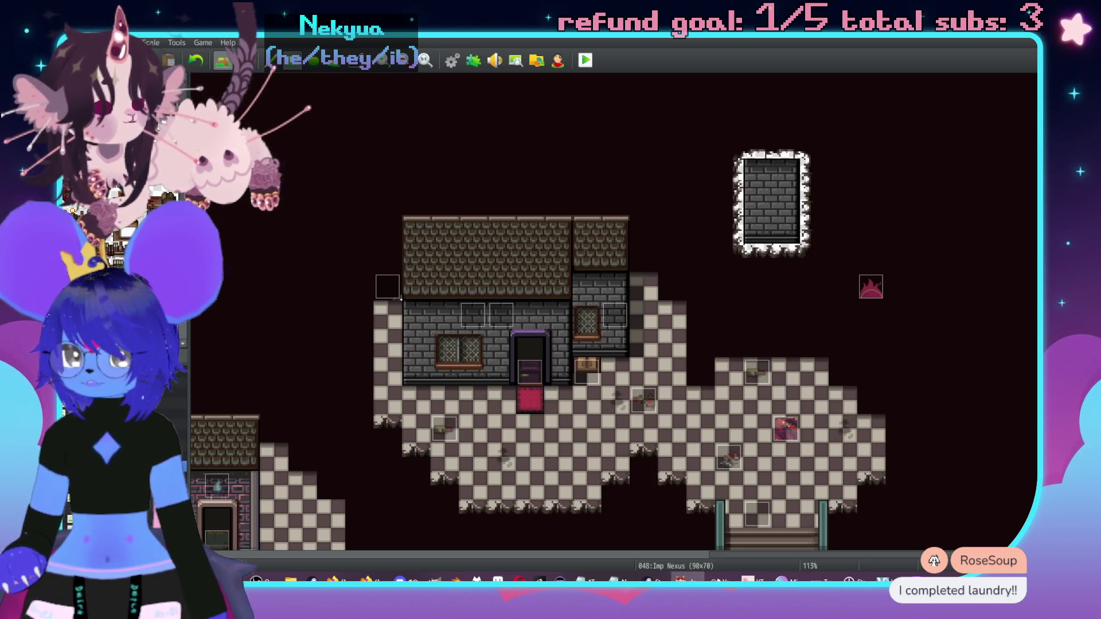
pyautogui.click(585, 339)
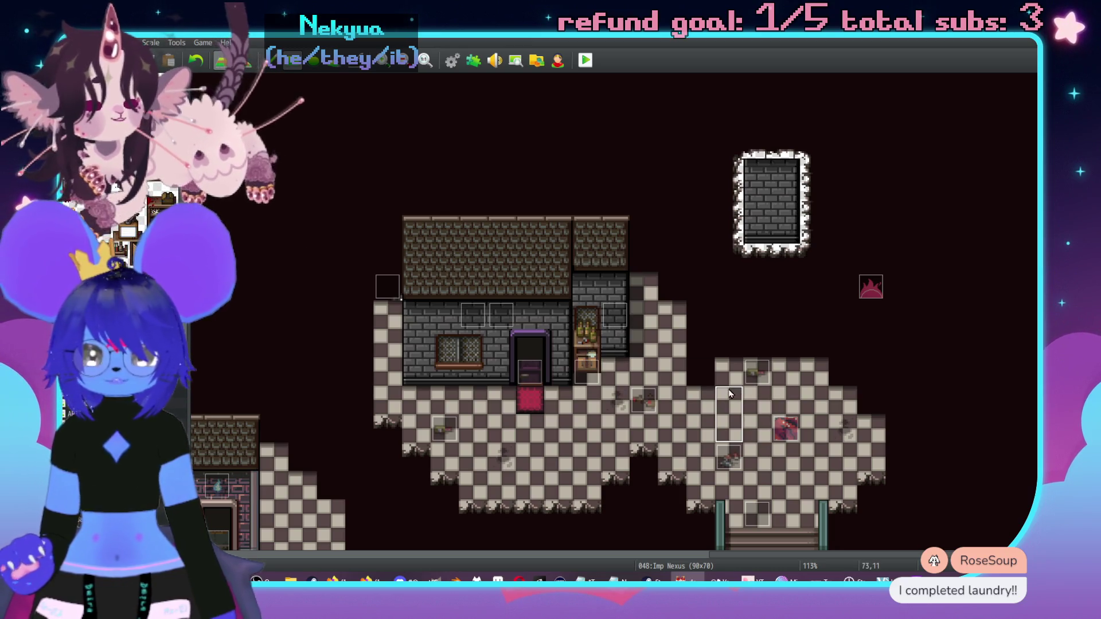
pyautogui.hotkey('ctrl', 'z')
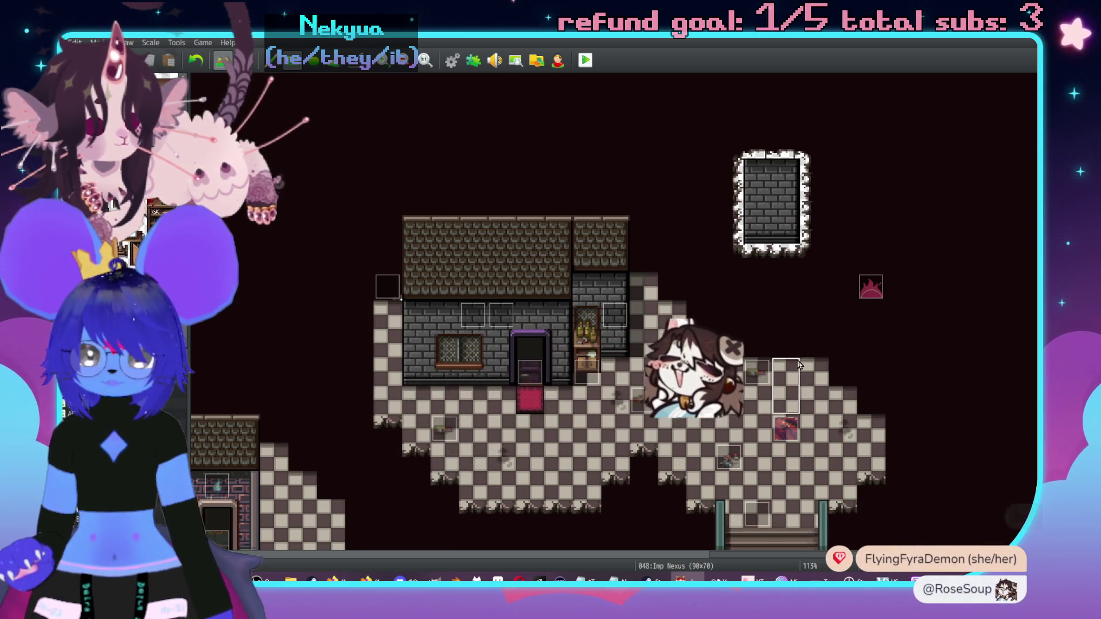
pyautogui.doubleClick(600, 376)
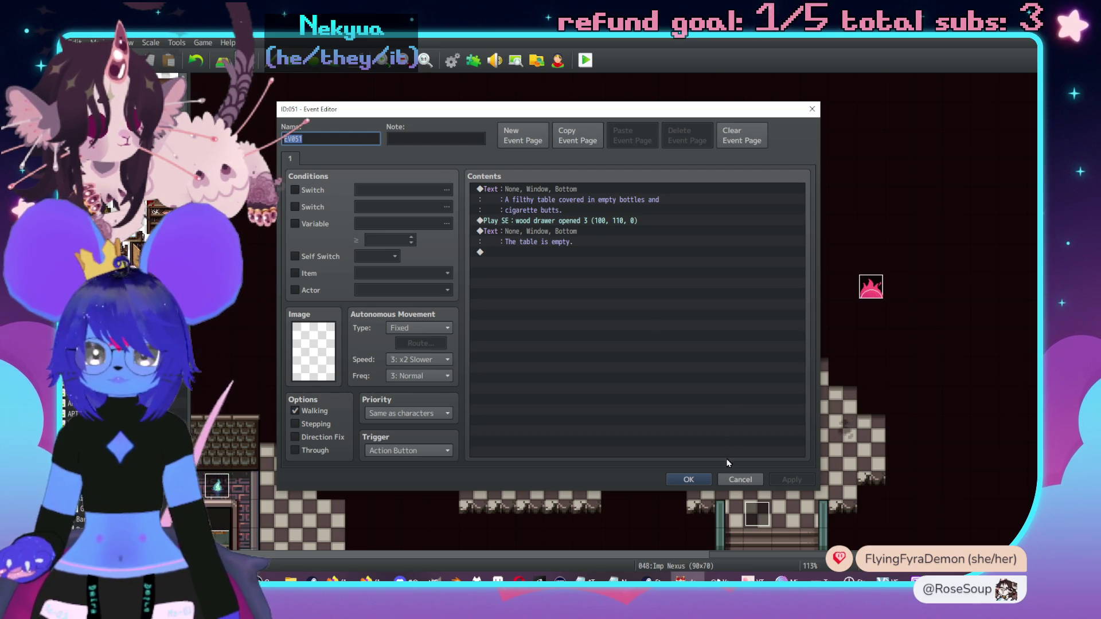
pyautogui.click(745, 483)
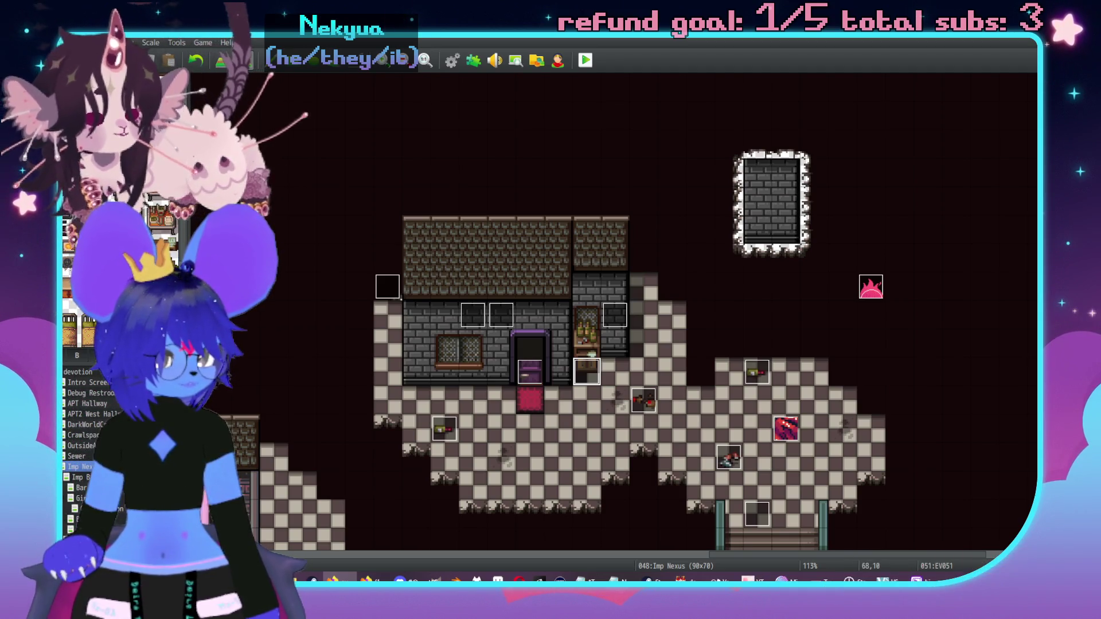
# Step: Glance at the web browser, then pan back over the Imp Nexus map and enter Map mode (F5)
pyautogui.hotkey('alt', 'Tab')
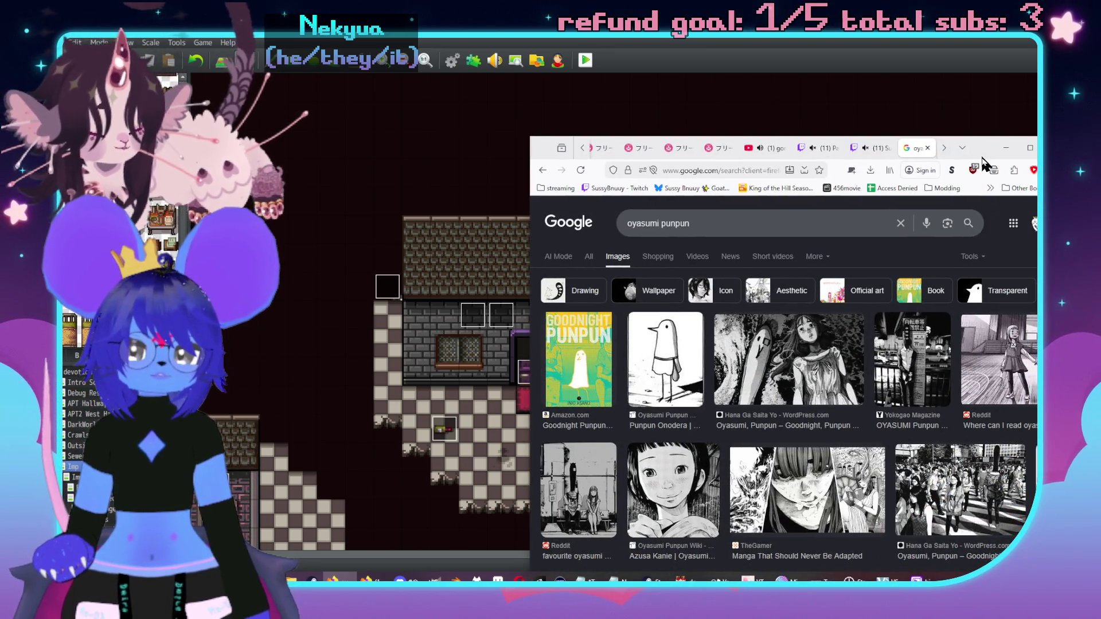
pyautogui.moveTo(984, 163); pyautogui.dragTo(982, 164)
pyautogui.hotkey('alt', 'Tab')
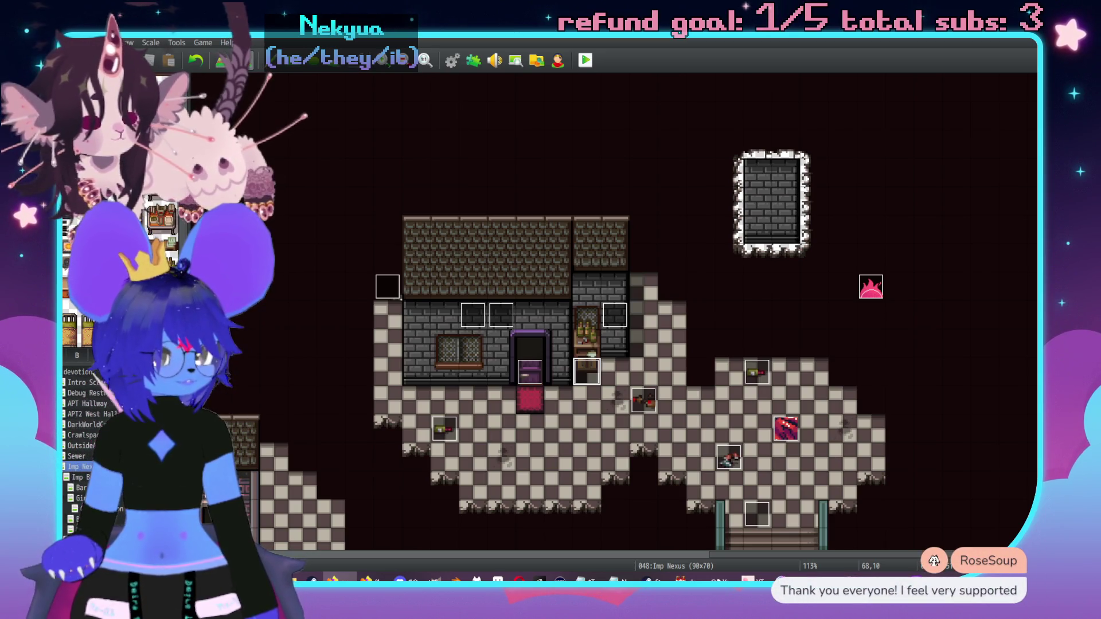
pyautogui.hscroll(-3, 549, 296)
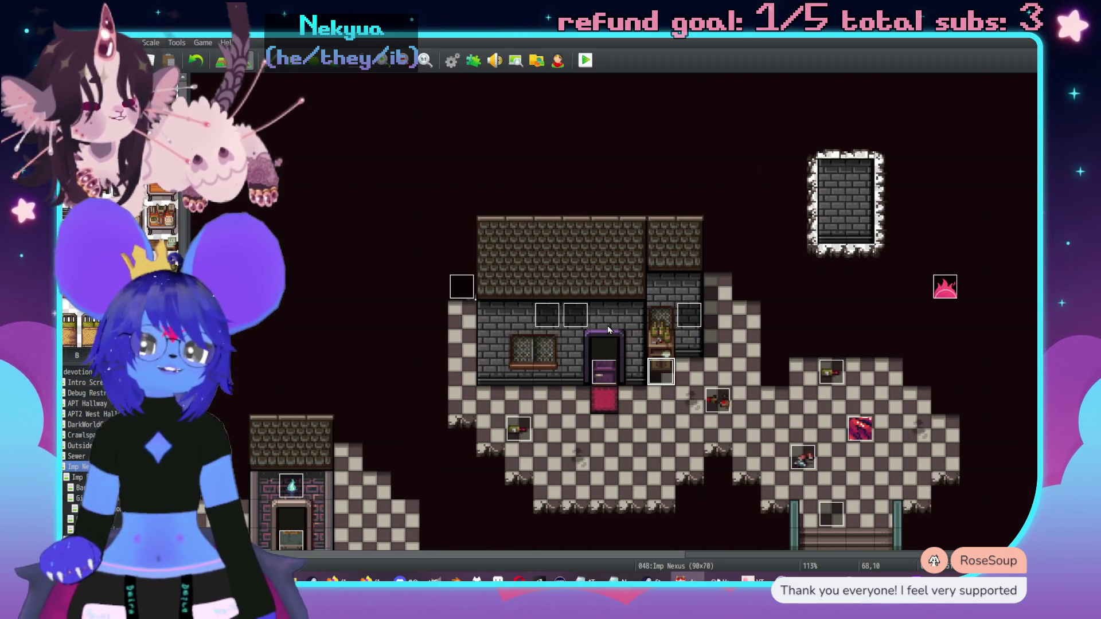
pyautogui.middleClick(630, 460)
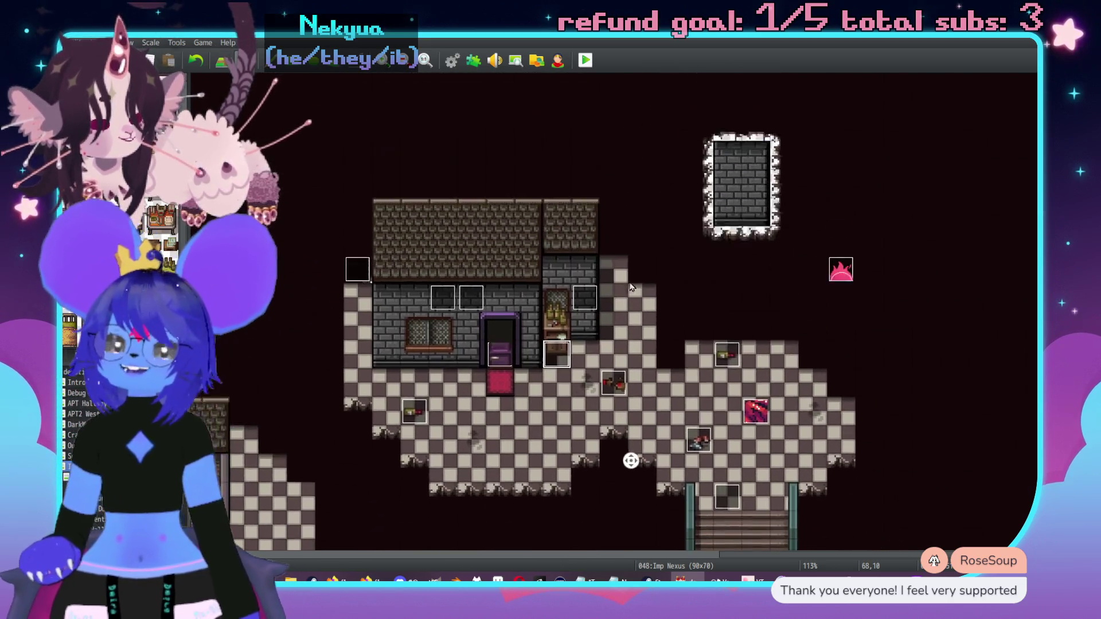
pyautogui.middleClick(727, 319)
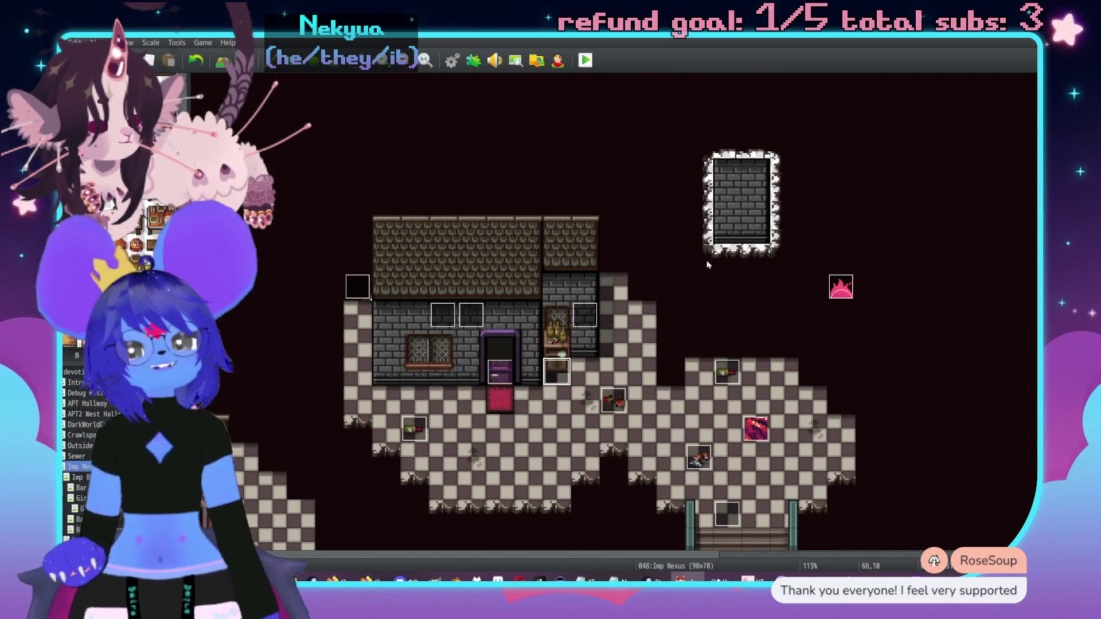
pyautogui.press('F5')
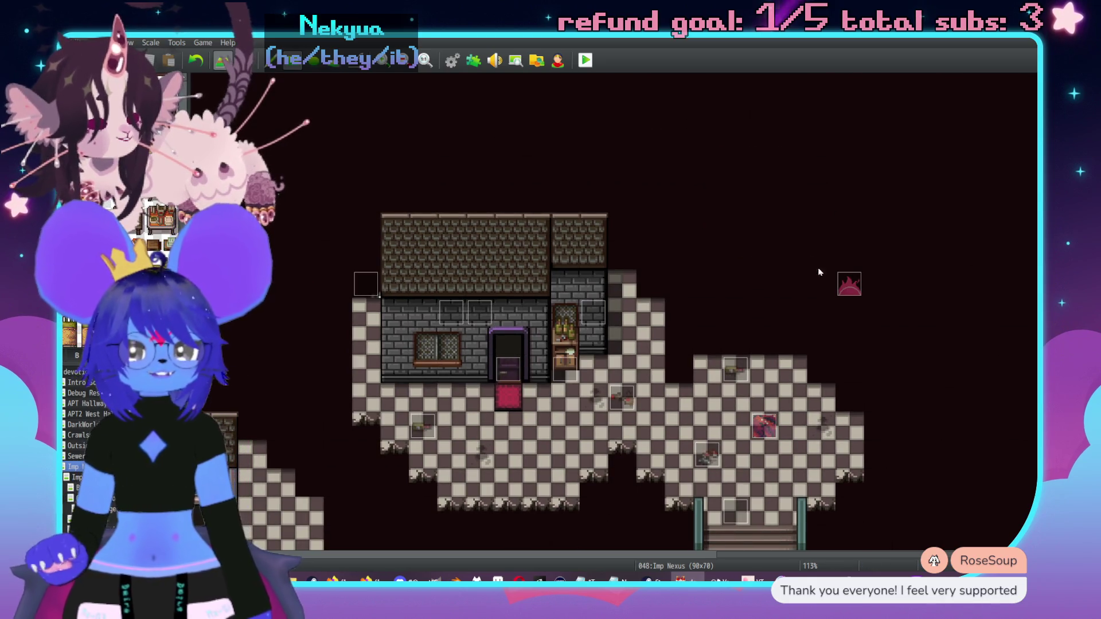